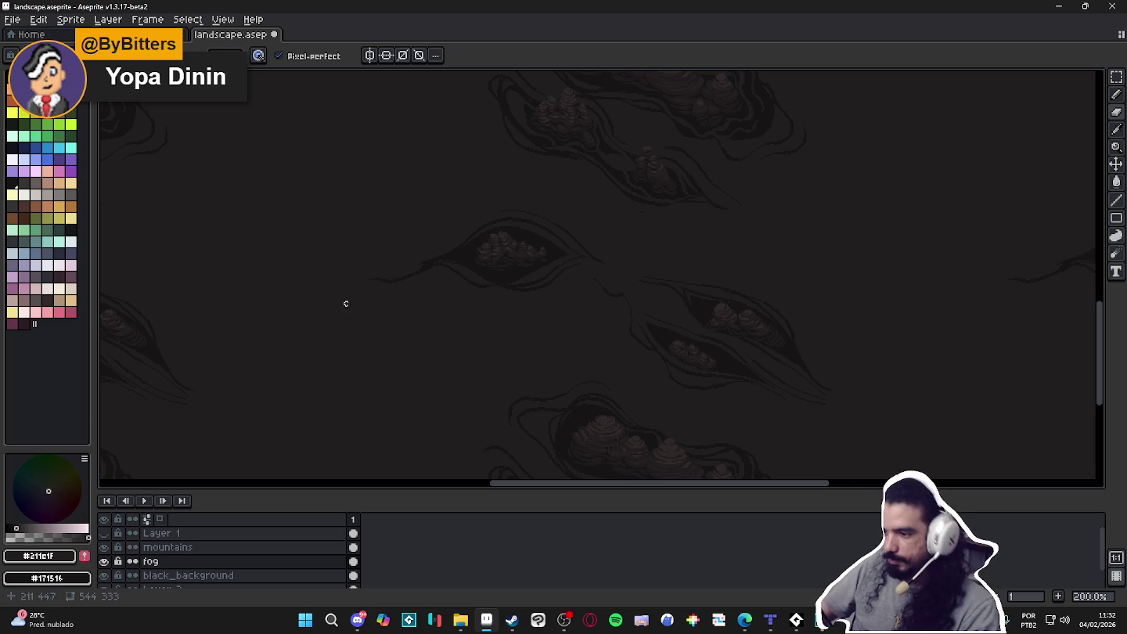
On the fog layer, extend the faint lower-right streak and pencil a new thin streak beside it
{"action": "scroll", "coordinate": [484, 261], "scroll_direction": "down", "scroll_amount": 1}
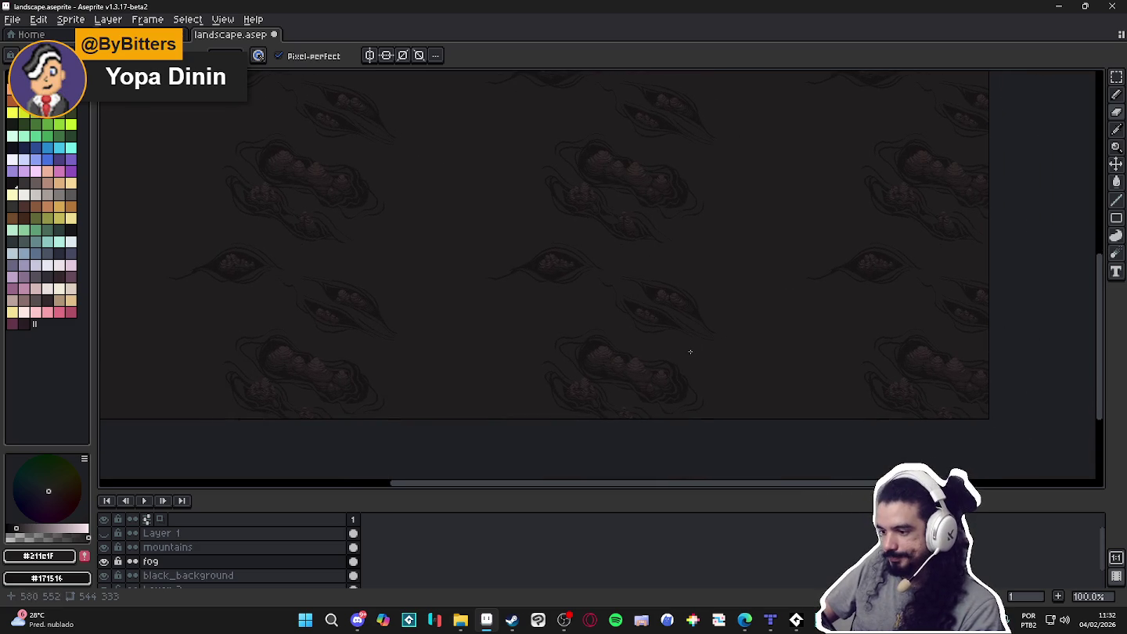
{"action": "scroll", "coordinate": [646, 342], "scroll_direction": "up", "scroll_amount": 1}
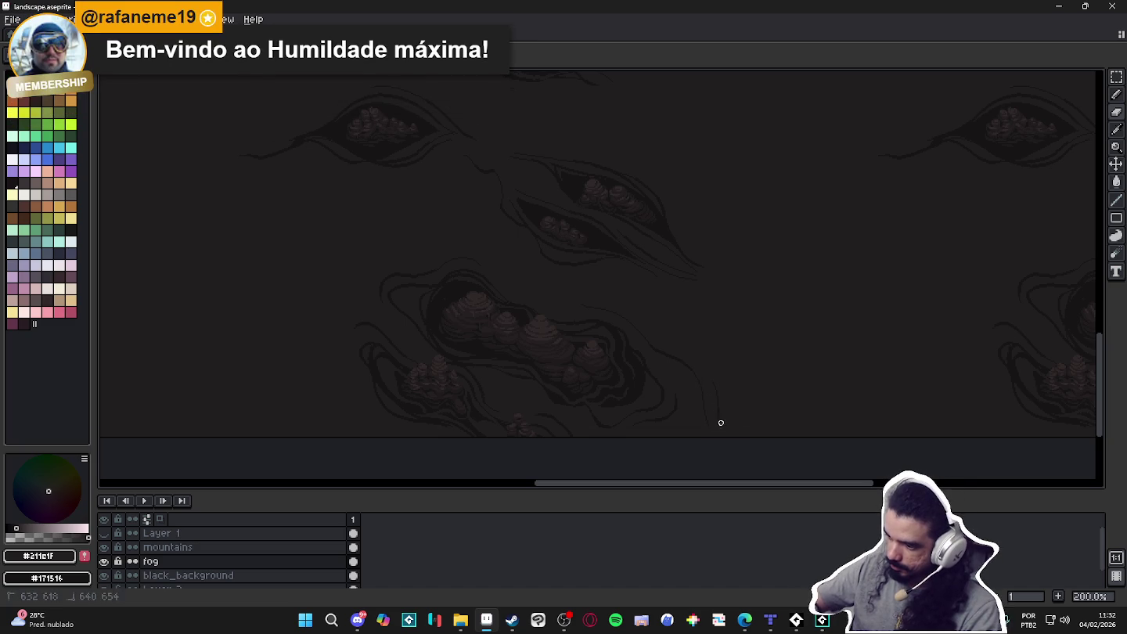
{"action": "left_click", "coordinate": [733, 440]}
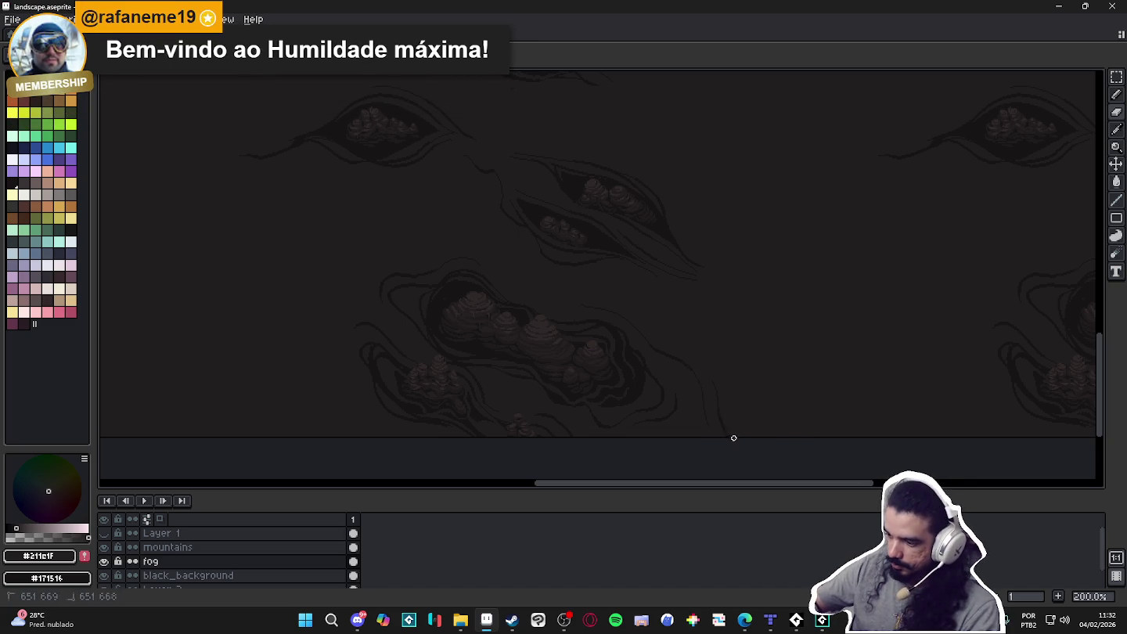
{"action": "left_click_drag", "start_coordinate": [721, 422], "coordinate": [714, 392]}
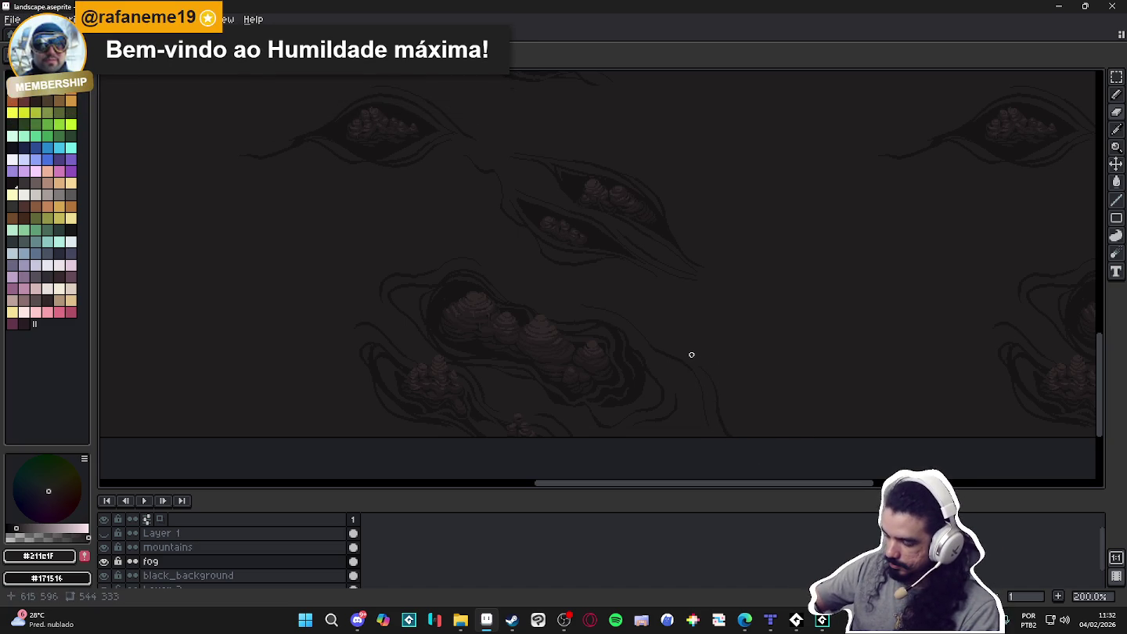
{"action": "left_click_drag", "start_coordinate": [706, 360], "coordinate": [736, 396]}
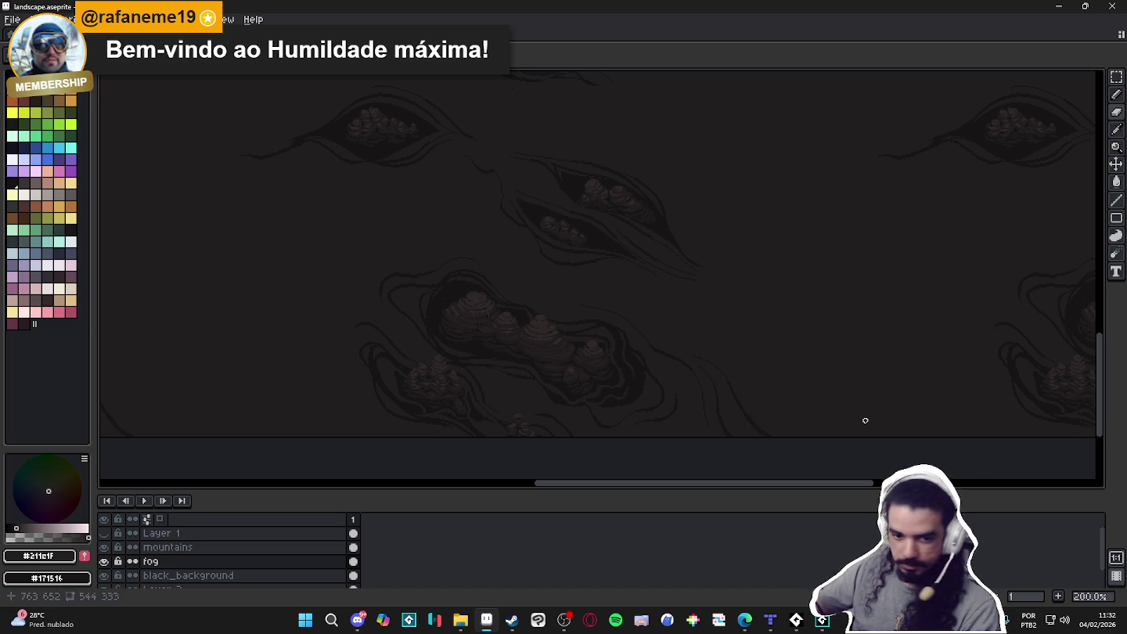
{"action": "left_click_drag", "start_coordinate": [596, 329], "coordinate": [596, 414]}
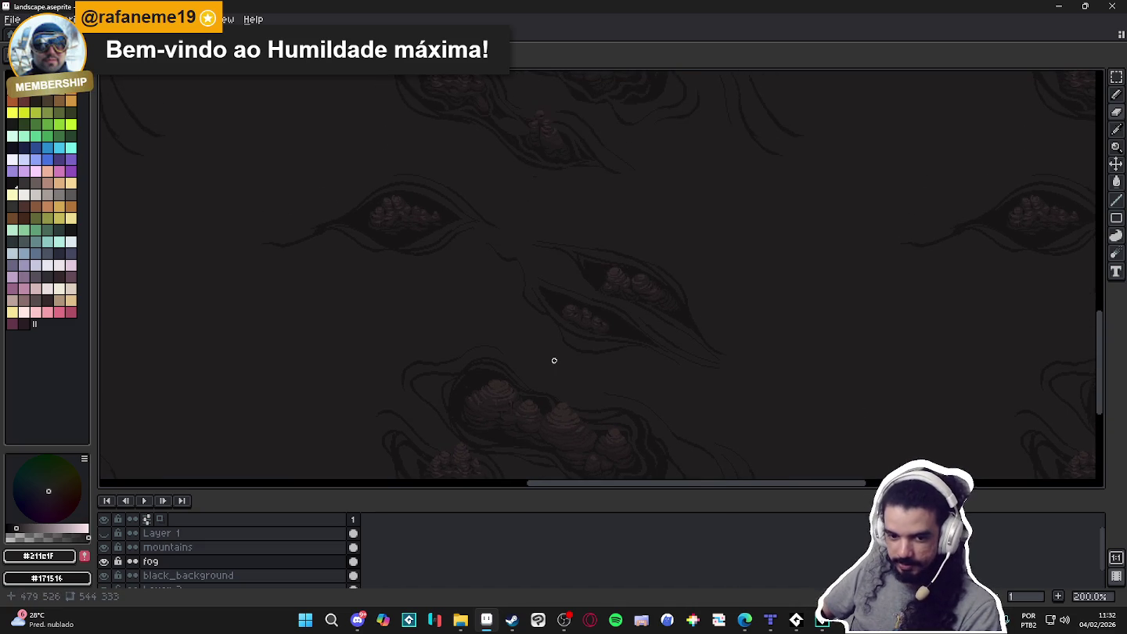
{"action": "scroll", "coordinate": [556, 340], "scroll_direction": "down", "scroll_amount": 1}
{"action": "left_click_drag", "start_coordinate": [579, 306], "coordinate": [594, 335]}
{"action": "scroll", "coordinate": [698, 263], "scroll_direction": "up", "scroll_amount": 2}
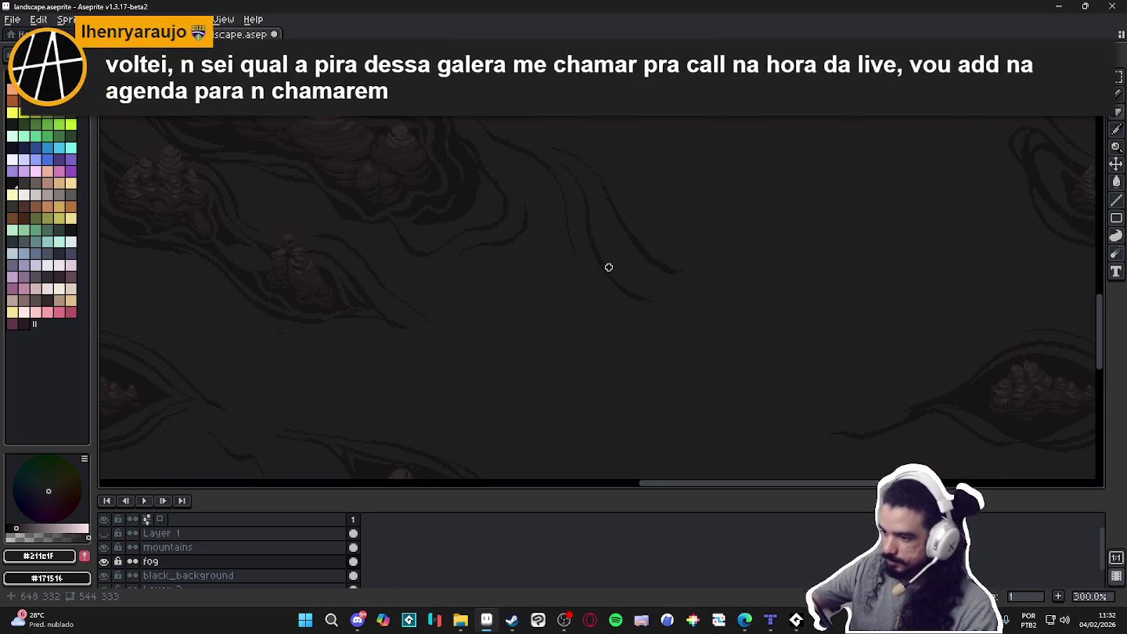
Extend the curved dark streak down-right and lengthen more streaks between the mountain clusters
{"action": "mouse_move", "coordinate": [608, 265]}
{"action": "left_mouse_down"}
{"action": "mouse_move", "coordinate": [639, 292]}
{"action": "mouse_move", "coordinate": [682, 306]}
{"action": "mouse_move", "coordinate": [720, 348]}
{"action": "left_mouse_up"}
{"action": "scroll", "coordinate": [891, 373], "scroll_direction": "down", "scroll_amount": 2}
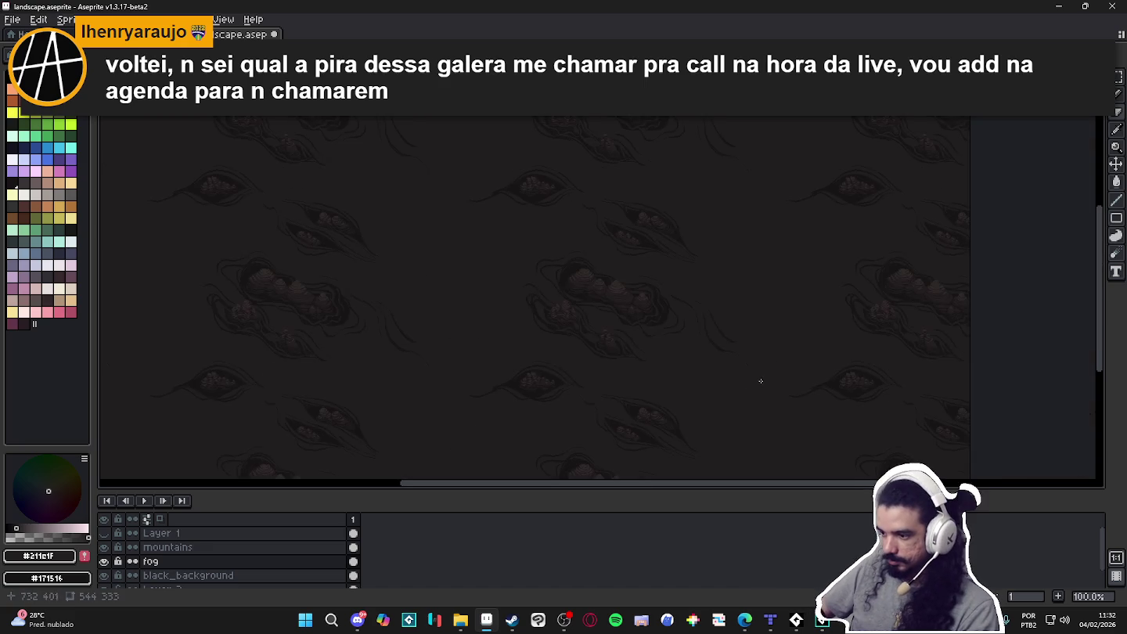
{"action": "scroll", "coordinate": [783, 386], "scroll_direction": "up", "scroll_amount": 1}
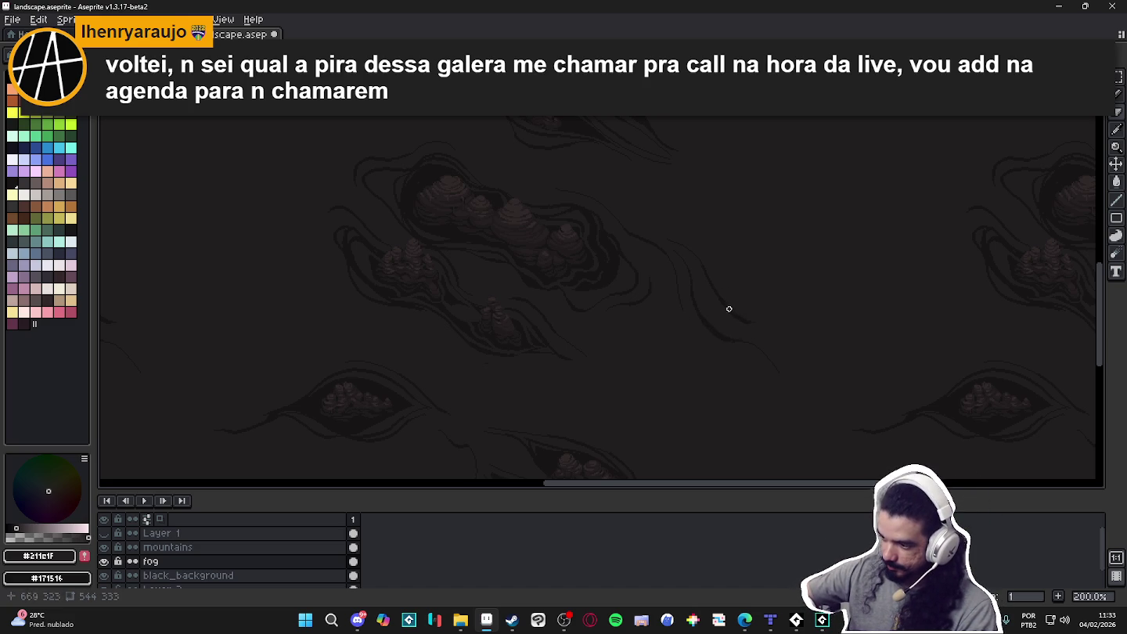
{"action": "mouse_move", "coordinate": [787, 348]}
{"action": "left_mouse_down"}
{"action": "mouse_move", "coordinate": [796, 395]}
{"action": "mouse_move", "coordinate": [840, 405]}
{"action": "left_mouse_up"}
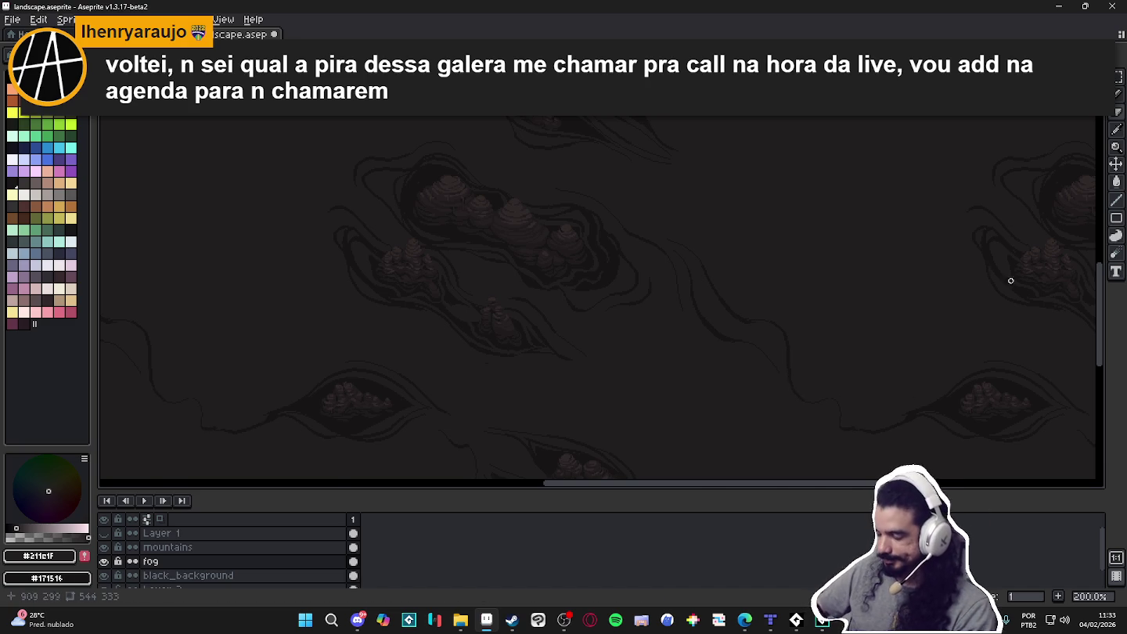
{"action": "scroll", "coordinate": [863, 310], "scroll_direction": "down", "scroll_amount": 1}
{"action": "left_click_drag", "start_coordinate": [864, 308], "coordinate": [809, 280]}
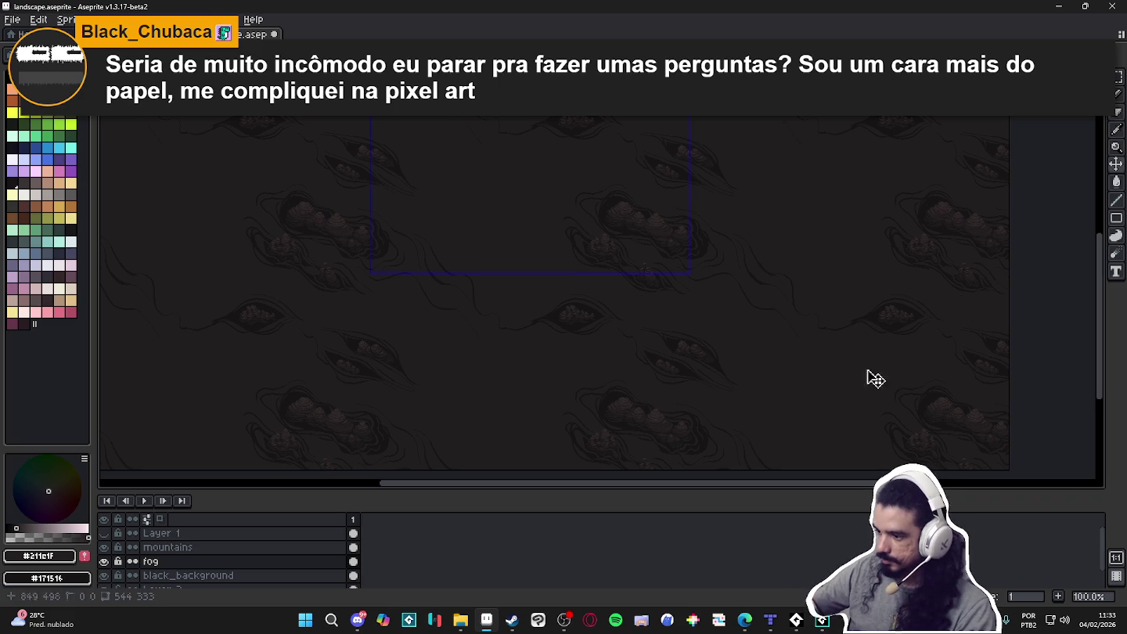
{"action": "left_click_drag", "start_coordinate": [752, 321], "coordinate": [809, 340]}
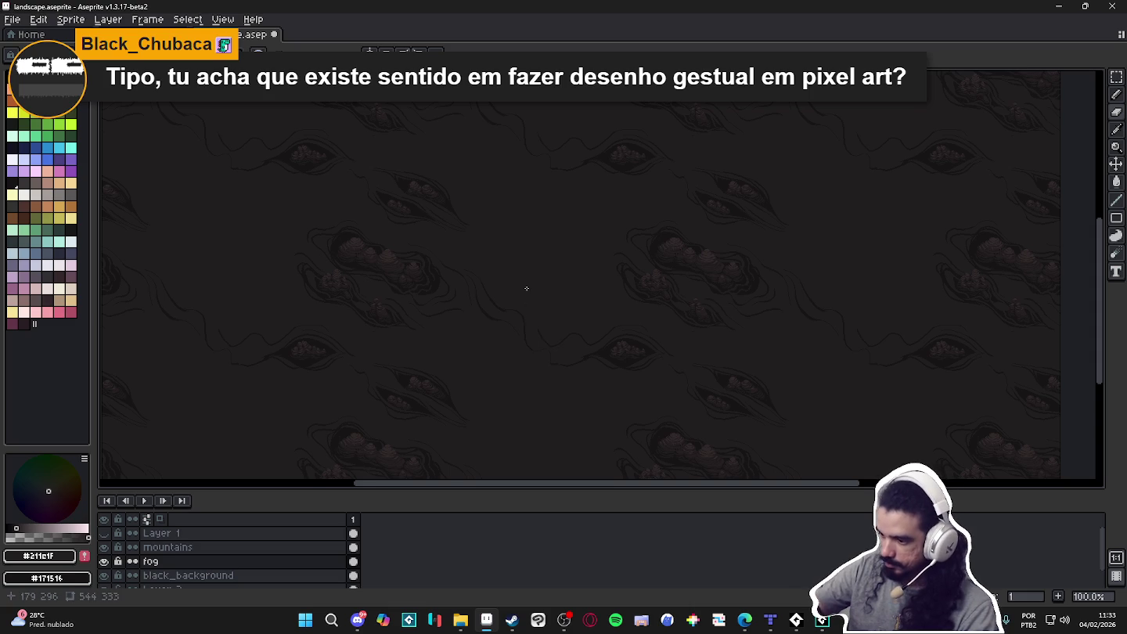
{"action": "mouse_move", "coordinate": [780, 380]}
{"action": "left_mouse_down"}
{"action": "mouse_move", "coordinate": [710, 312]}
{"action": "mouse_move", "coordinate": [732, 377]}
{"action": "mouse_move", "coordinate": [732, 465]}
{"action": "left_mouse_up"}
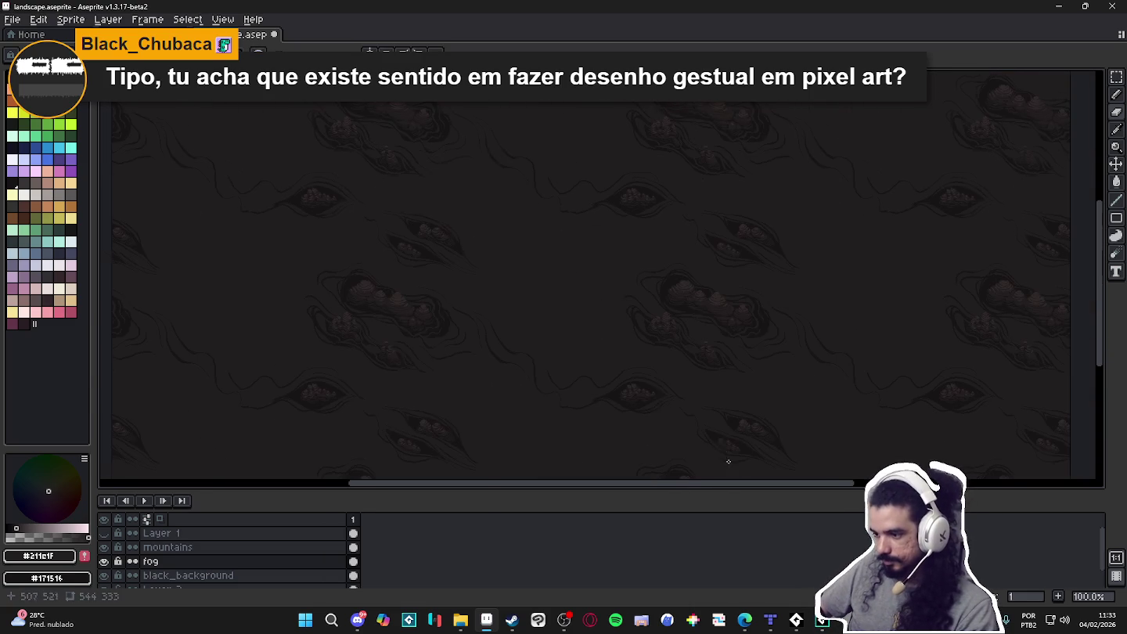
{"action": "scroll", "coordinate": [485, 337], "scroll_direction": "up", "scroll_amount": 1}
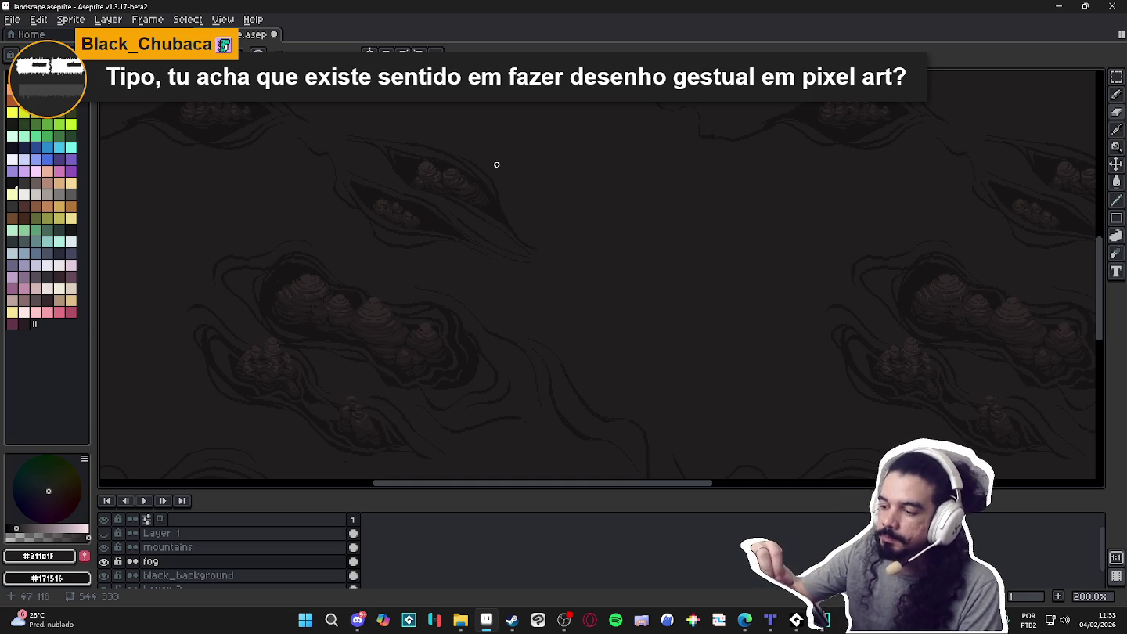
Undo the latest eraser stroke on the fog, then inspect the tiled terrain around a mountain cluster
{"action": "key", "text": "ctrl+z"}
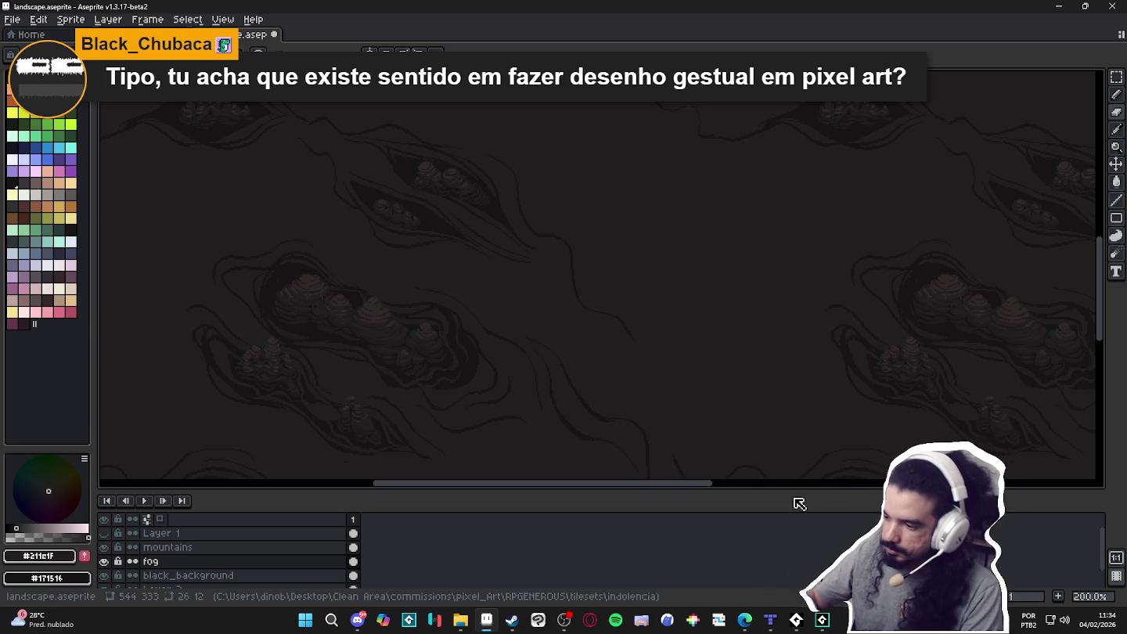
{"action": "scroll", "coordinate": [696, 380], "scroll_direction": "down", "scroll_amount": 2}
{"action": "scroll", "coordinate": [694, 371], "scroll_direction": "down", "scroll_amount": 2}
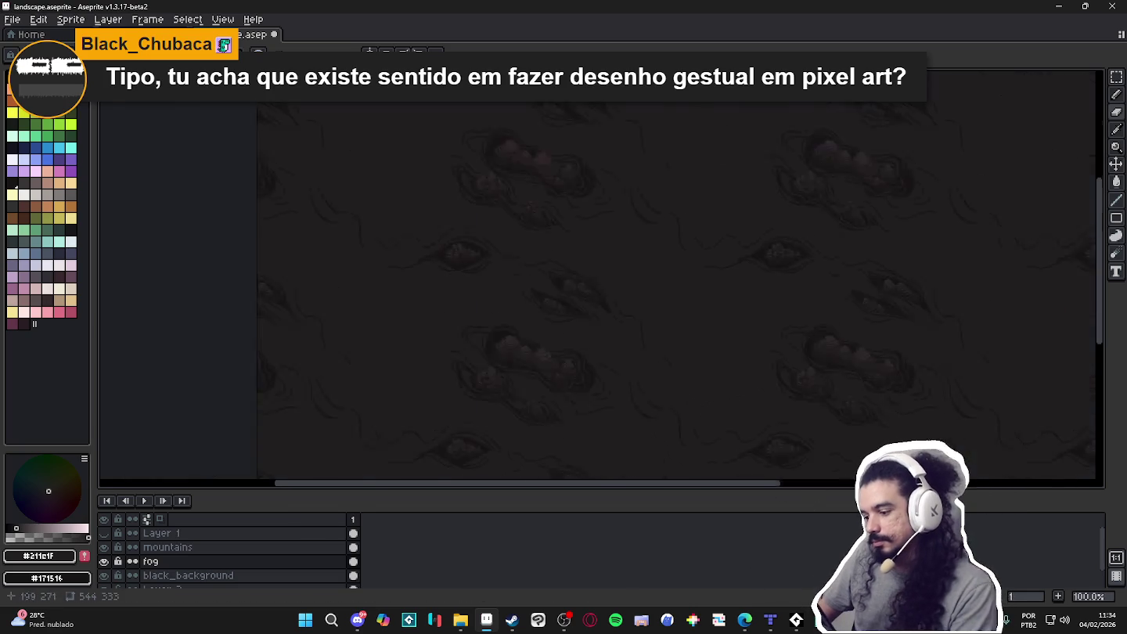
{"action": "scroll", "coordinate": [674, 372], "scroll_direction": "up", "scroll_amount": 4}
{"action": "scroll", "coordinate": [673, 373], "scroll_direction": "down", "scroll_amount": 2}
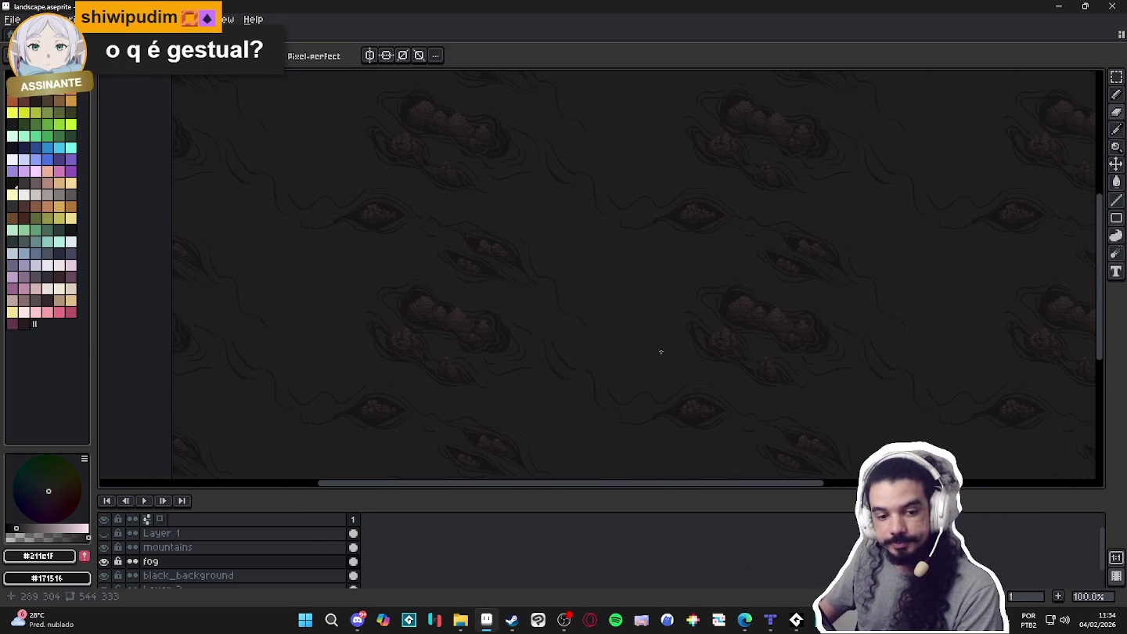
{"action": "scroll", "coordinate": [569, 329], "scroll_direction": "up", "scroll_amount": 1}
{"action": "left_click_drag", "start_coordinate": [568, 330], "coordinate": [634, 350]}
{"action": "scroll", "coordinate": [619, 348], "scroll_direction": "down", "scroll_amount": 1}
{"action": "left_click_drag", "start_coordinate": [480, 321], "coordinate": [567, 315]}
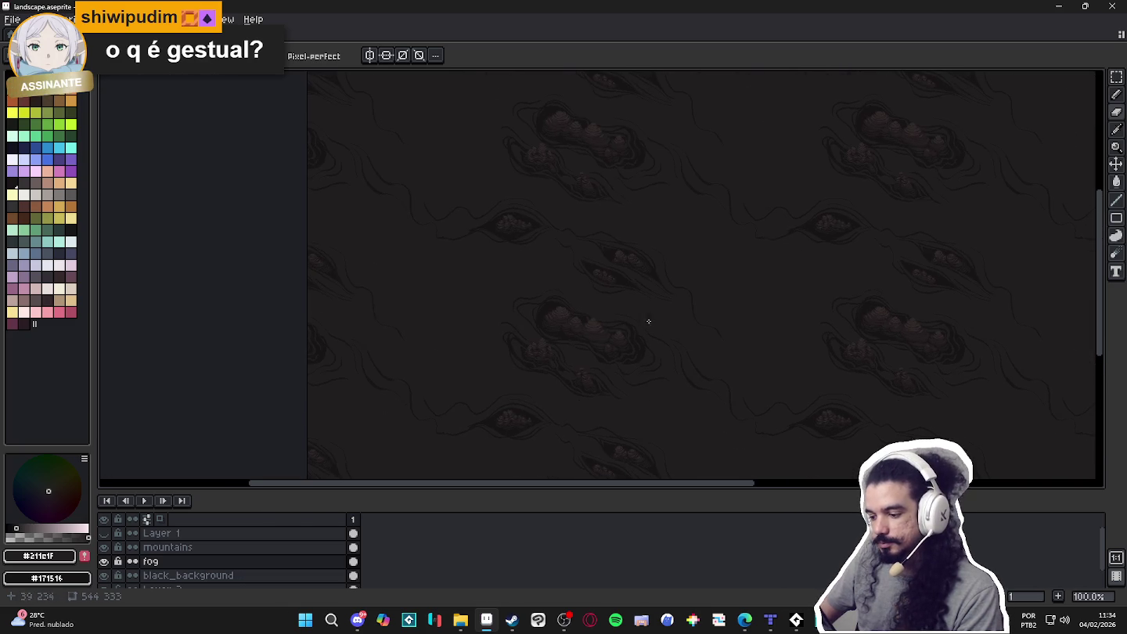
{"action": "left_click_drag", "start_coordinate": [466, 379], "coordinate": [461, 336]}
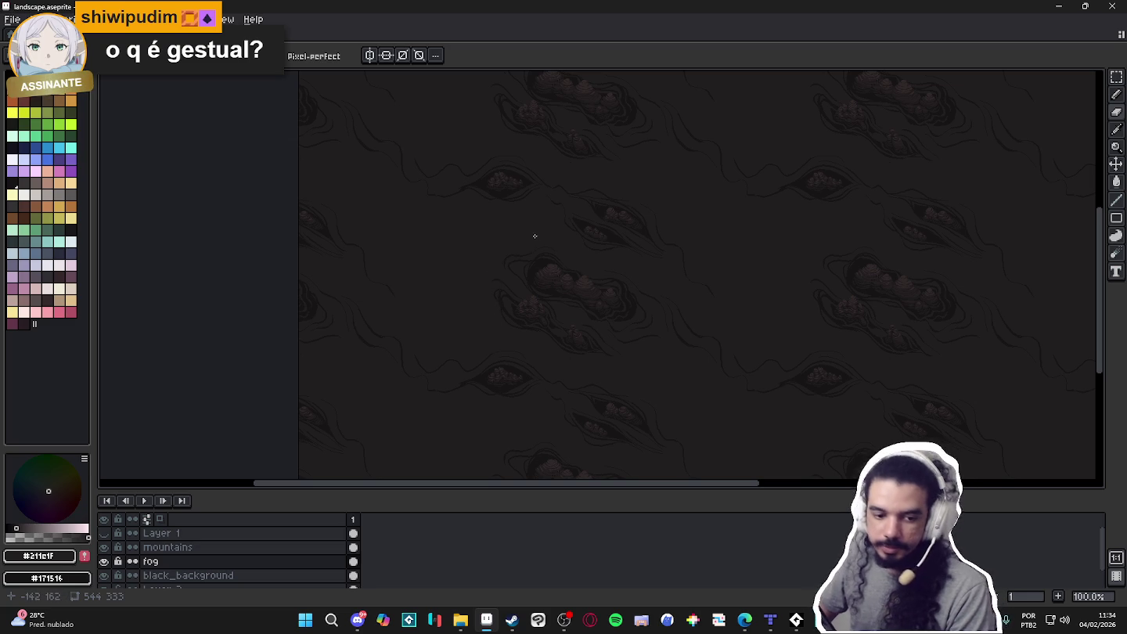
{"action": "scroll", "coordinate": [519, 234], "scroll_direction": "up", "scroll_amount": 1}
{"action": "left_click_drag", "start_coordinate": [513, 247], "coordinate": [572, 272]}
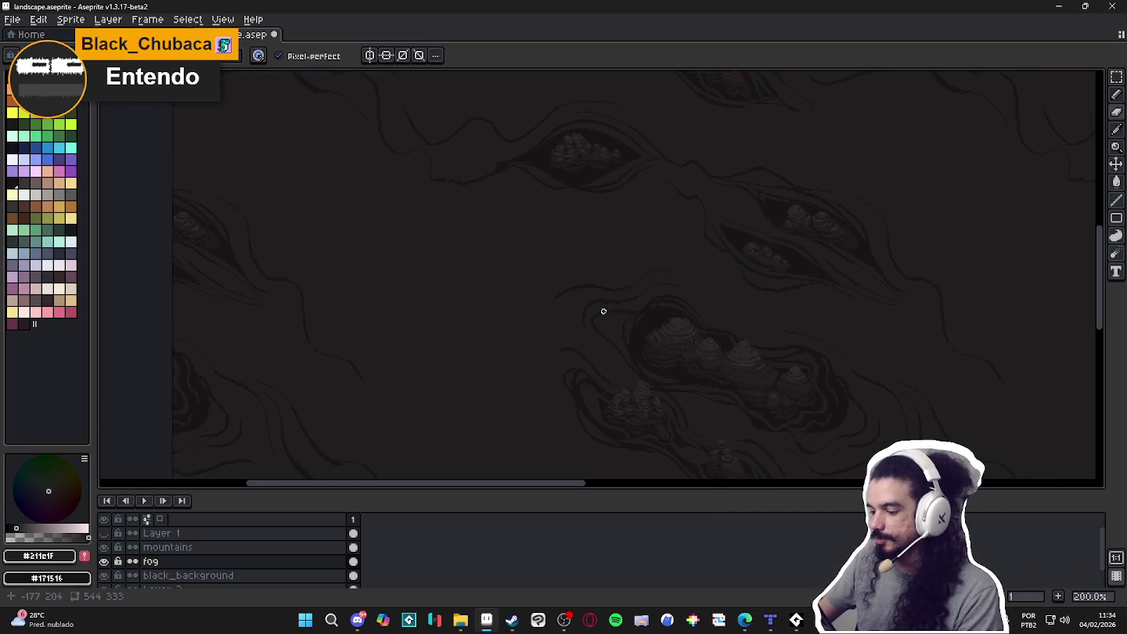
Undo two more fog erasures, checking the restored streaks across the tiled view
{"action": "key", "text": "ctrl+z"}
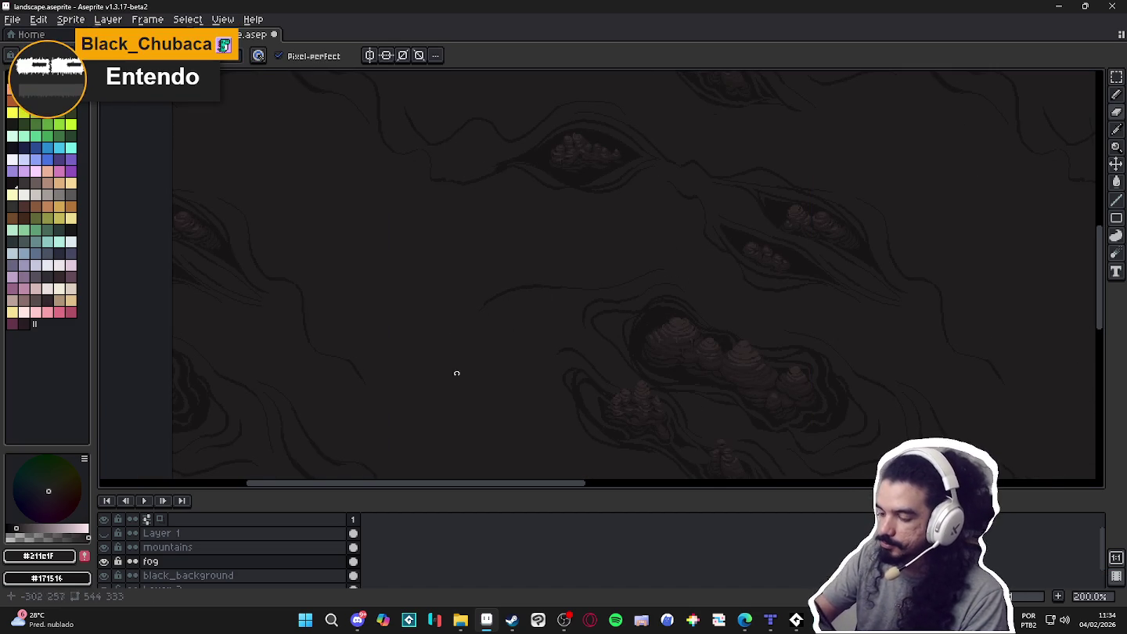
{"action": "scroll", "coordinate": [523, 322], "scroll_direction": "down", "scroll_amount": 1}
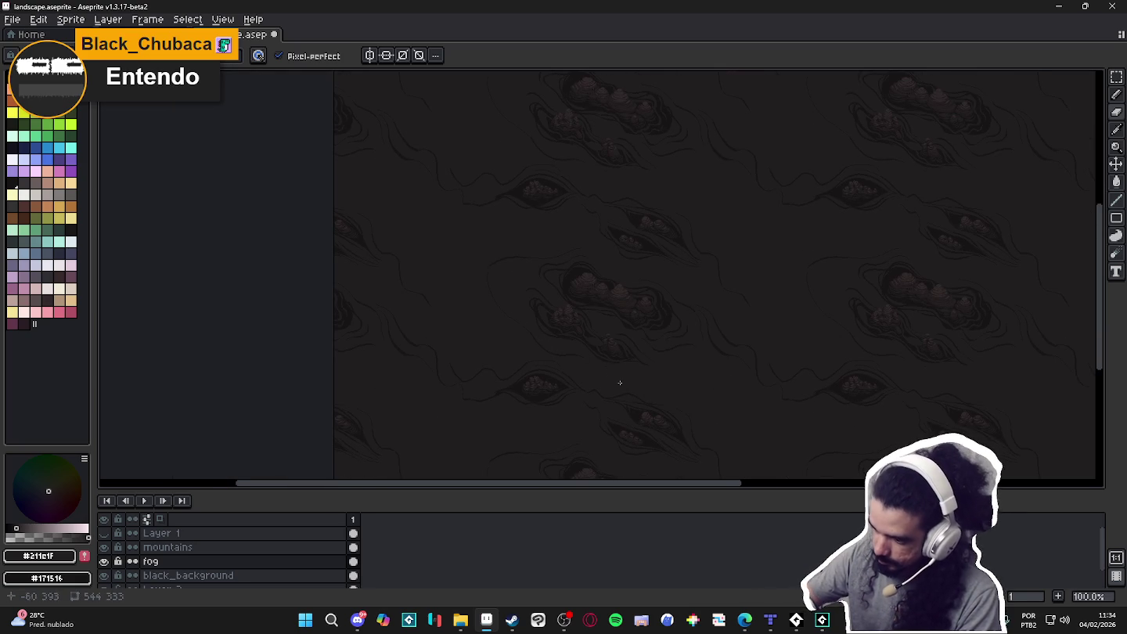
{"action": "mouse_move", "coordinate": [696, 363]}
{"action": "left_mouse_down"}
{"action": "mouse_move", "coordinate": [743, 382]}
{"action": "mouse_move", "coordinate": [595, 334]}
{"action": "left_mouse_up"}
{"action": "key", "text": "ctrl+z"}
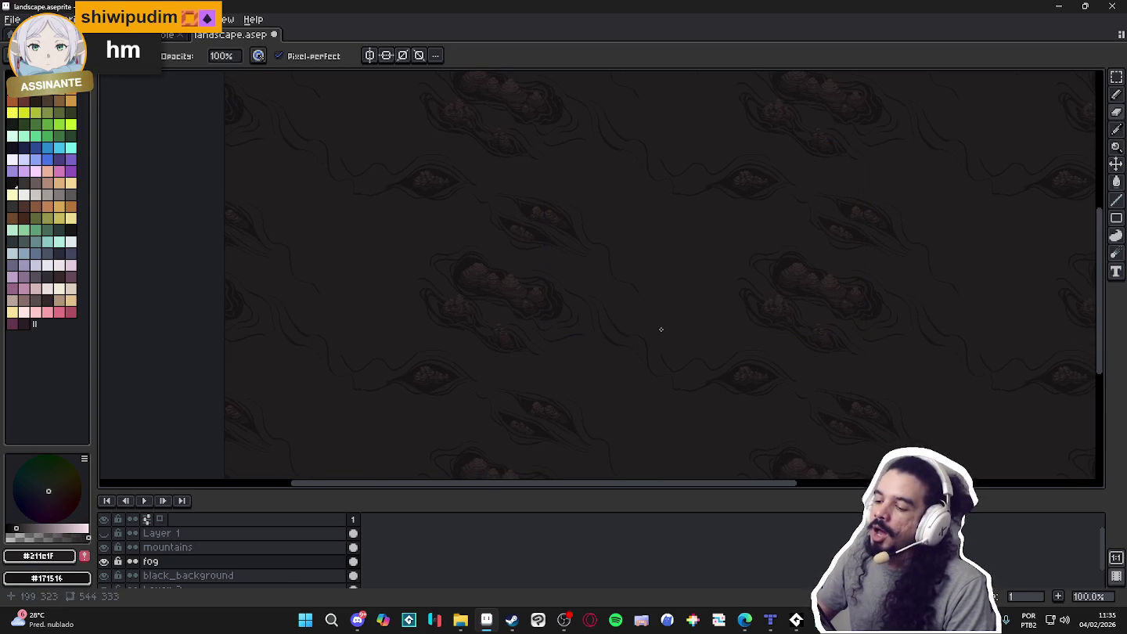
{"action": "left_click_drag", "start_coordinate": [508, 345], "coordinate": [540, 311]}
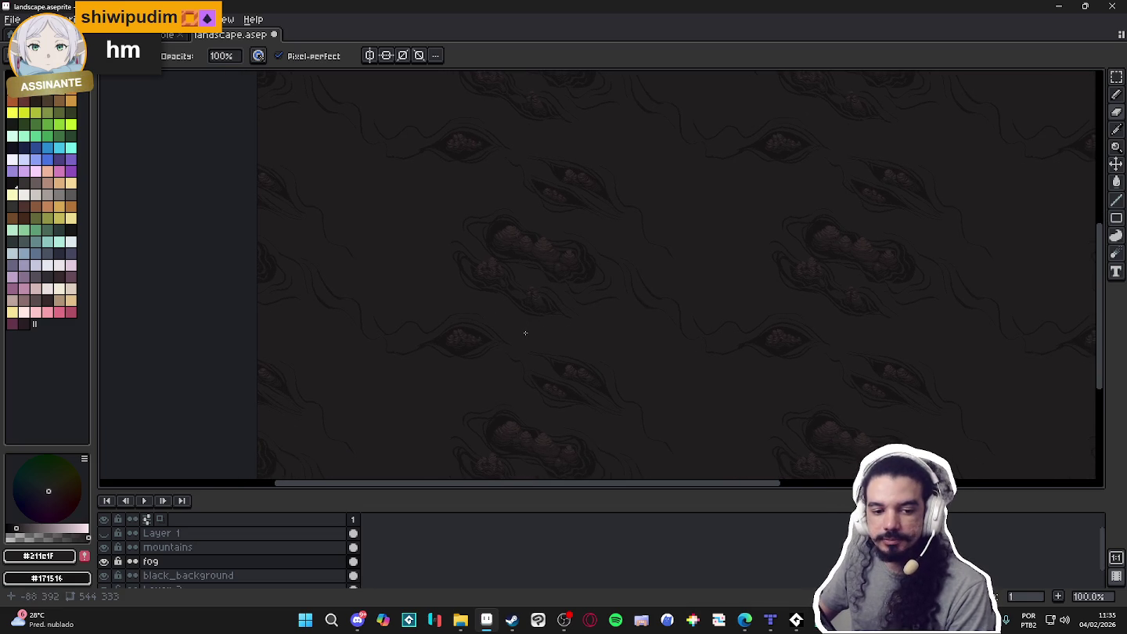
{"action": "mouse_move", "coordinate": [678, 335]}
{"action": "left_mouse_down"}
{"action": "mouse_move", "coordinate": [595, 353]}
{"action": "mouse_move", "coordinate": [609, 367]}
{"action": "left_mouse_up"}
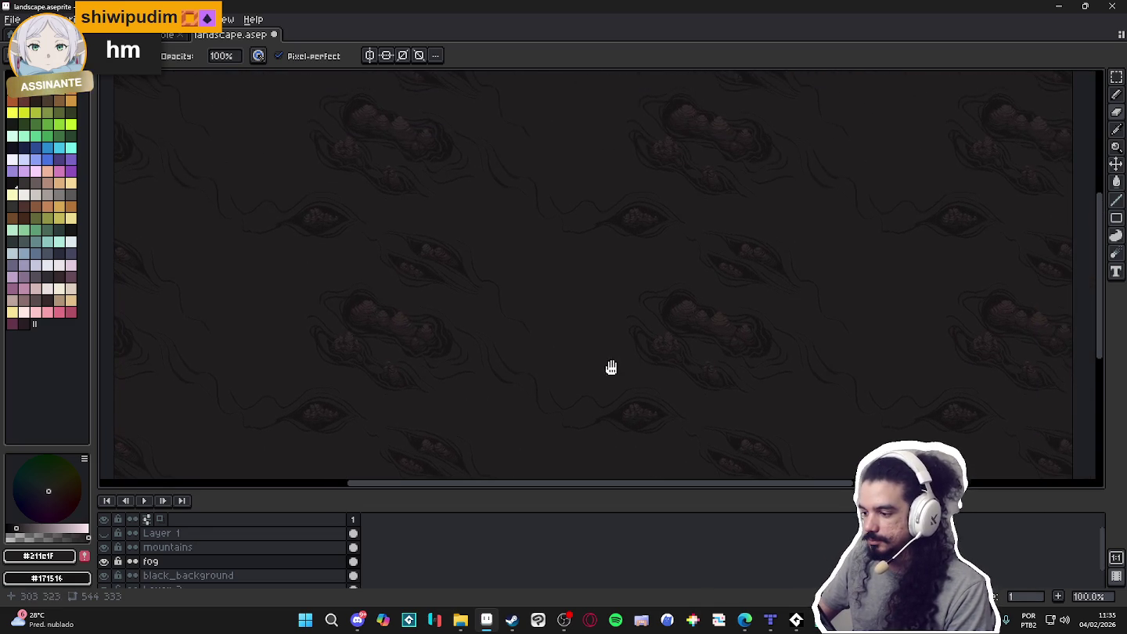
{"action": "scroll", "coordinate": [624, 355], "scroll_direction": "down", "scroll_amount": 1}
{"action": "scroll", "coordinate": [574, 332], "scroll_direction": "up", "scroll_amount": 1}
{"action": "left_click_drag", "start_coordinate": [574, 332], "coordinate": [567, 357]}
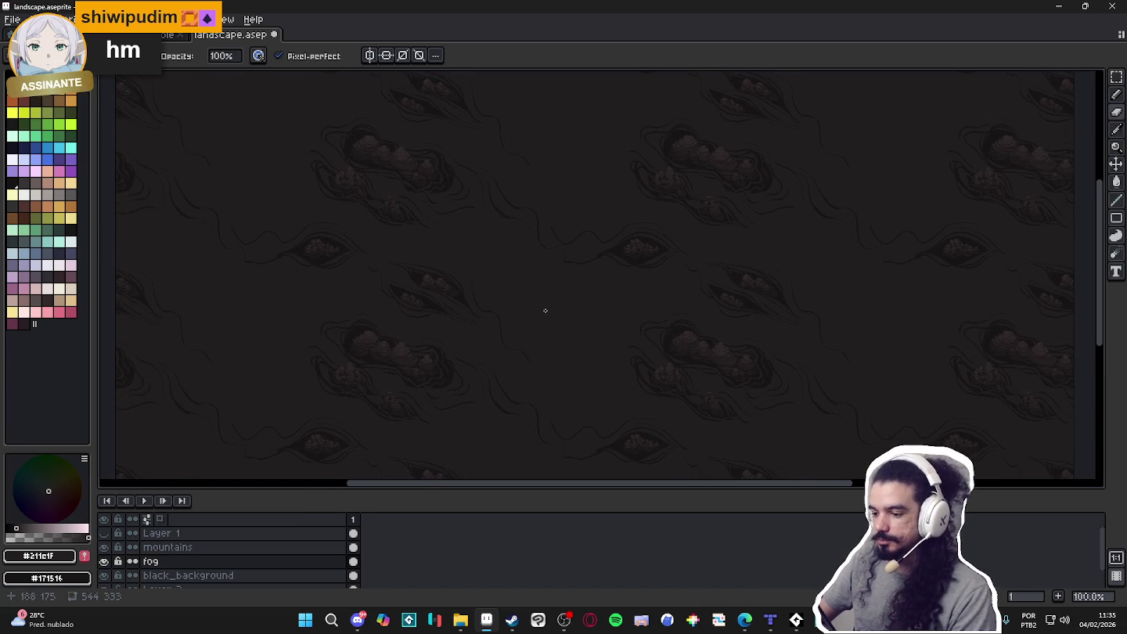
{"action": "left_click_drag", "start_coordinate": [546, 312], "coordinate": [581, 321]}
Pick a dark palette colour, draw a short test stroke, and undo it
{"action": "key", "text": "i"}
{"action": "key", "text": "b"}
{"action": "left_click", "coordinate": [11, 183]}
{"action": "scroll", "coordinate": [560, 299], "scroll_direction": "up", "scroll_amount": 1}
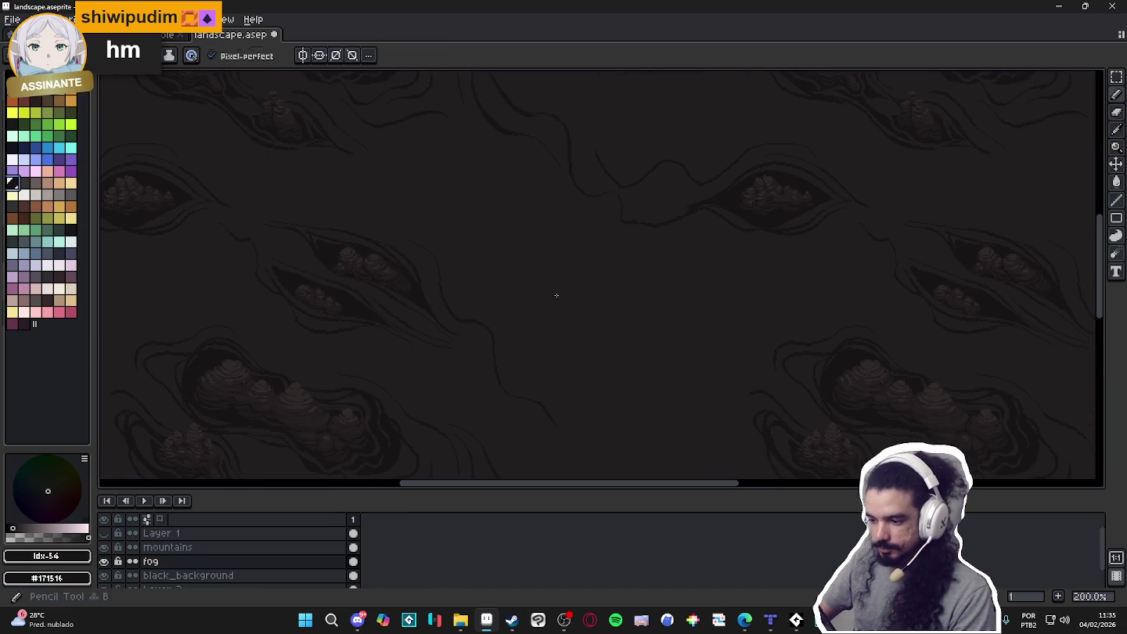
{"action": "mouse_move", "coordinate": [583, 325]}
{"action": "left_mouse_down"}
{"action": "mouse_move", "coordinate": [570, 306]}
{"action": "mouse_move", "coordinate": [631, 343]}
{"action": "mouse_move", "coordinate": [587, 312]}
{"action": "left_mouse_up"}
{"action": "key", "text": "ctrl+z"}
Undo the lighter grey stroke and eyedrop the dark background tone #171516 from the canvas
{"action": "key", "text": "b"}
{"action": "left_click", "coordinate": [22, 184]}
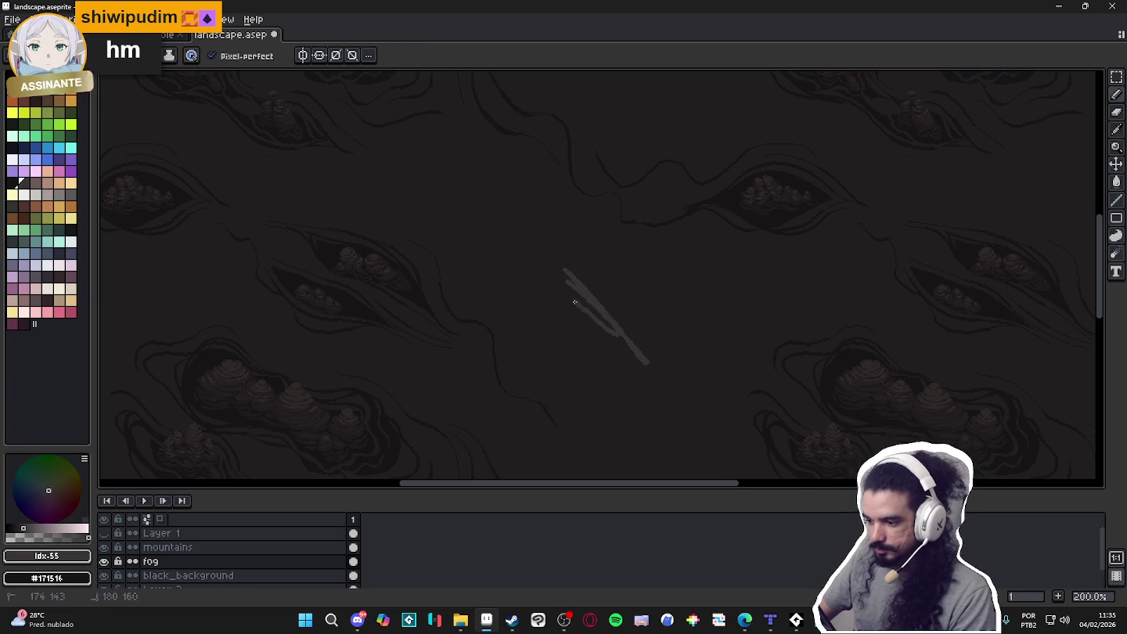
{"action": "key", "text": "ctrl+z"}
{"action": "left_click", "coordinate": [575, 296], "text": "alt"}
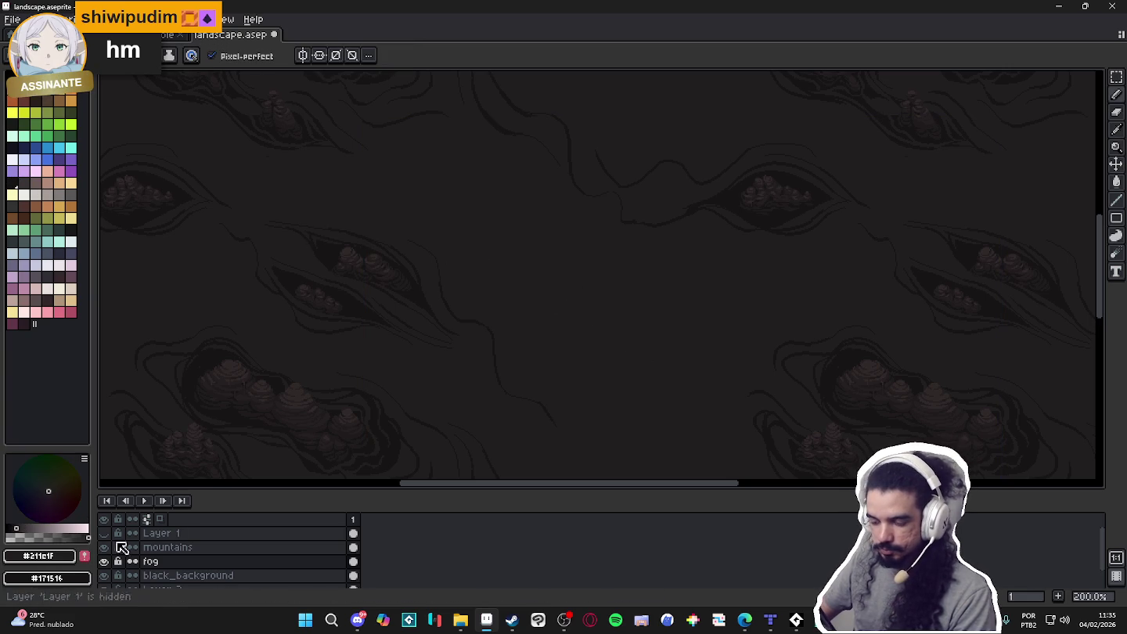
{"action": "scroll", "coordinate": [438, 305], "scroll_direction": "up", "scroll_amount": 2}
{"action": "left_click", "coordinate": [396, 296], "text": "alt"}
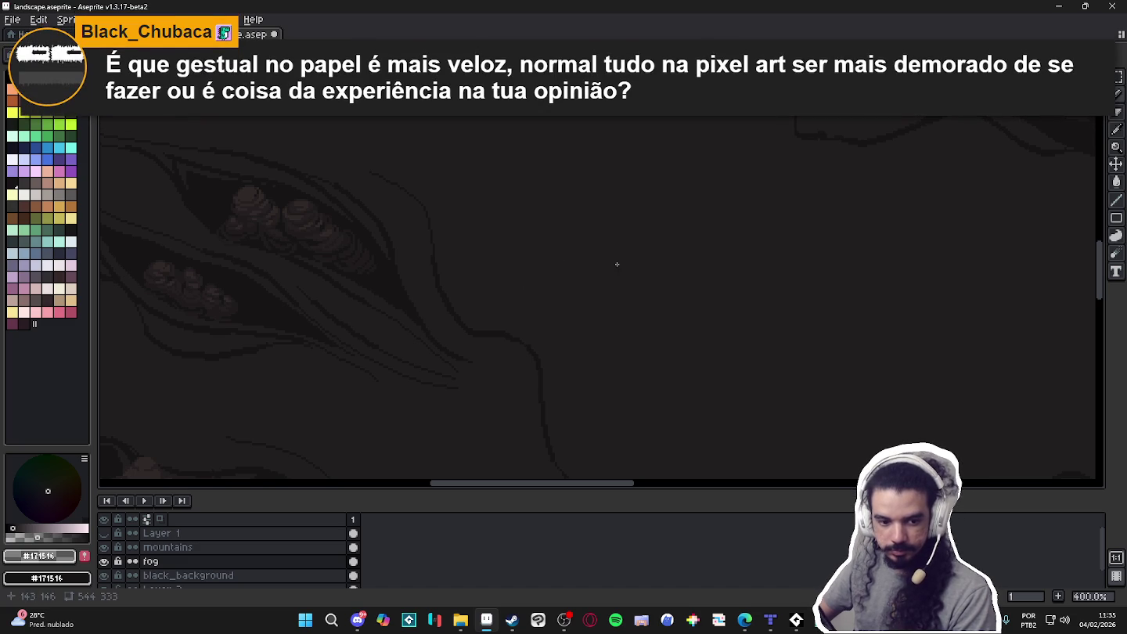
Pencil a polygonal oval outline for the fog patch right of centre, redoing two attempts
{"action": "left_click_drag", "start_coordinate": [733, 268], "coordinate": [784, 312]}
{"action": "key", "text": "ctrl+z"}
{"action": "left_click_drag", "start_coordinate": [744, 276], "coordinate": [816, 314]}
{"action": "key", "text": "ctrl+z"}
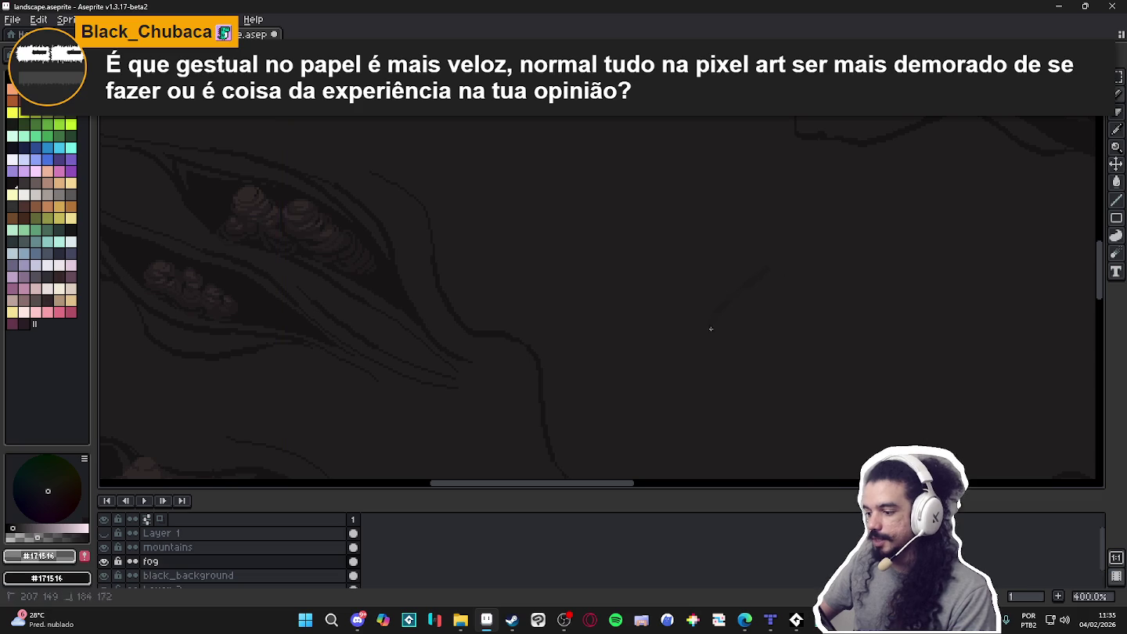
{"action": "left_click_drag", "start_coordinate": [765, 270], "coordinate": [765, 270]}
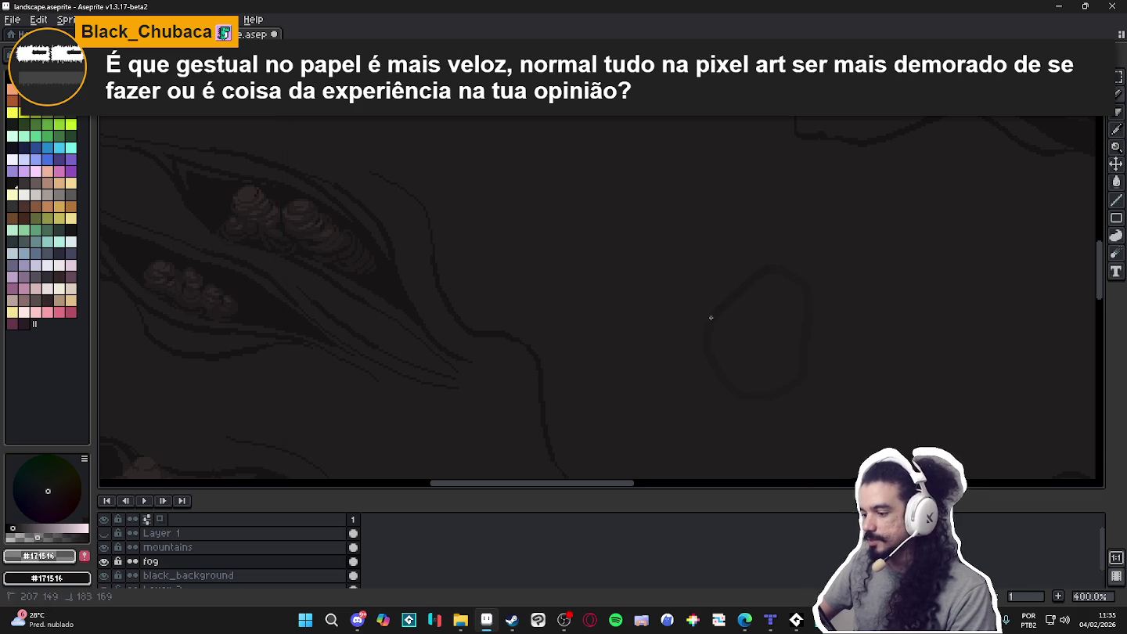
Sample the #1c191a tone for the fog blob and zoom in and out to check it
{"action": "scroll", "coordinate": [711, 340], "scroll_direction": "up", "scroll_amount": 2}
{"action": "left_click", "coordinate": [708, 330], "text": "alt"}
{"action": "scroll", "coordinate": [708, 331], "scroll_direction": "down", "scroll_amount": 2}
{"action": "scroll", "coordinate": [728, 343], "scroll_direction": "down", "scroll_amount": 2}
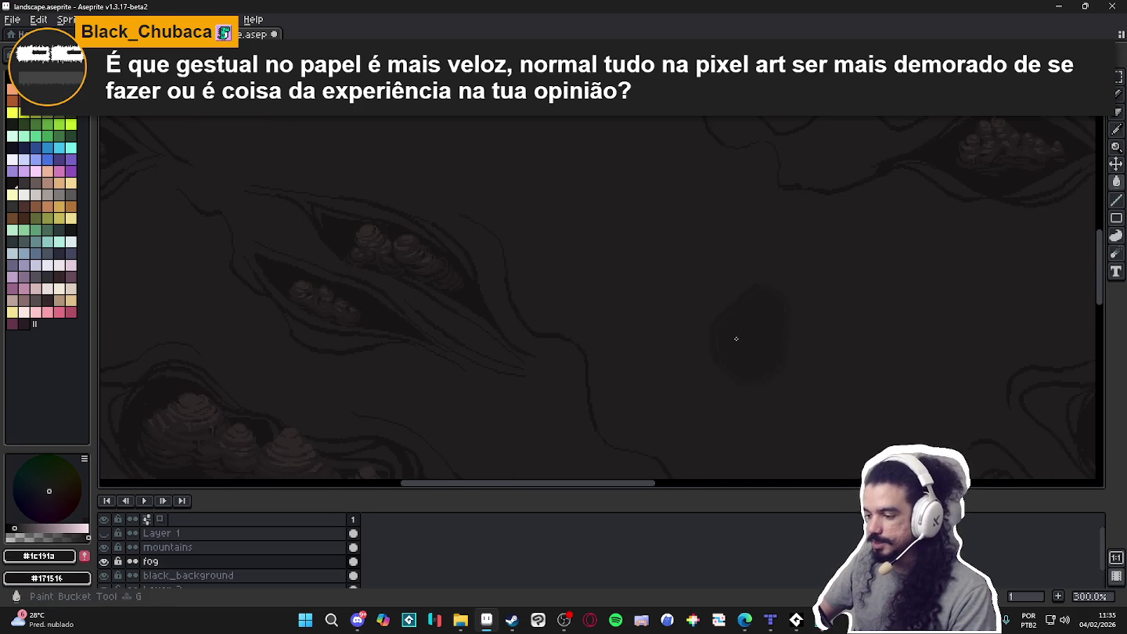
{"action": "scroll", "coordinate": [737, 338], "scroll_direction": "down", "scroll_amount": 1}
{"action": "scroll", "coordinate": [743, 340], "scroll_direction": "down", "scroll_amount": 1}
{"action": "scroll", "coordinate": [757, 336], "scroll_direction": "up", "scroll_amount": 3}
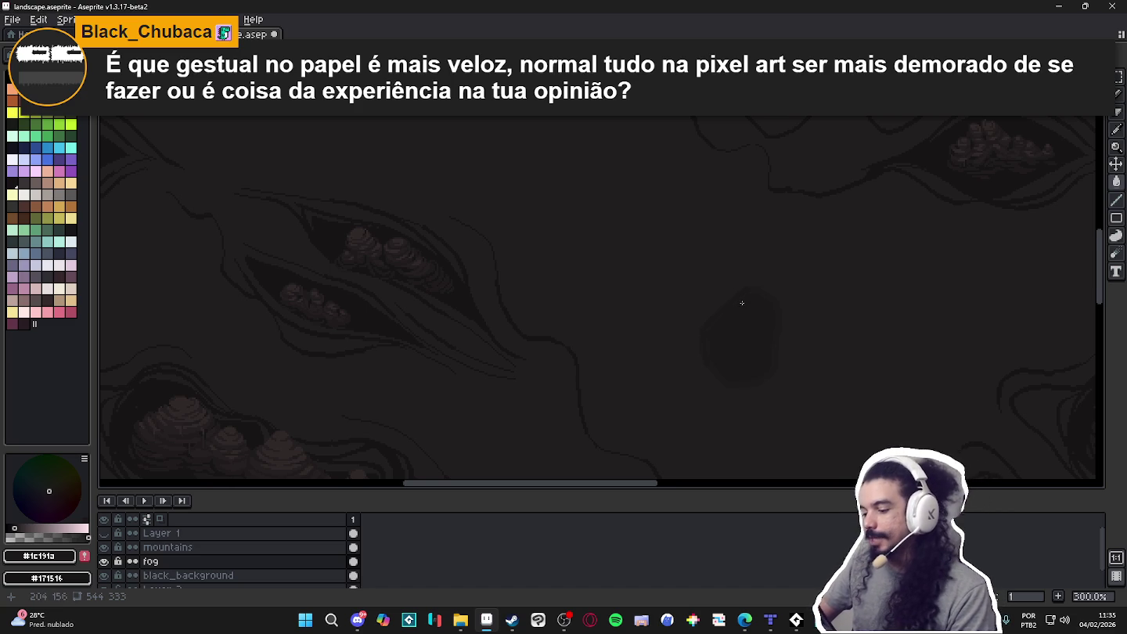
{"action": "scroll", "coordinate": [742, 306], "scroll_direction": "up", "scroll_amount": 1}
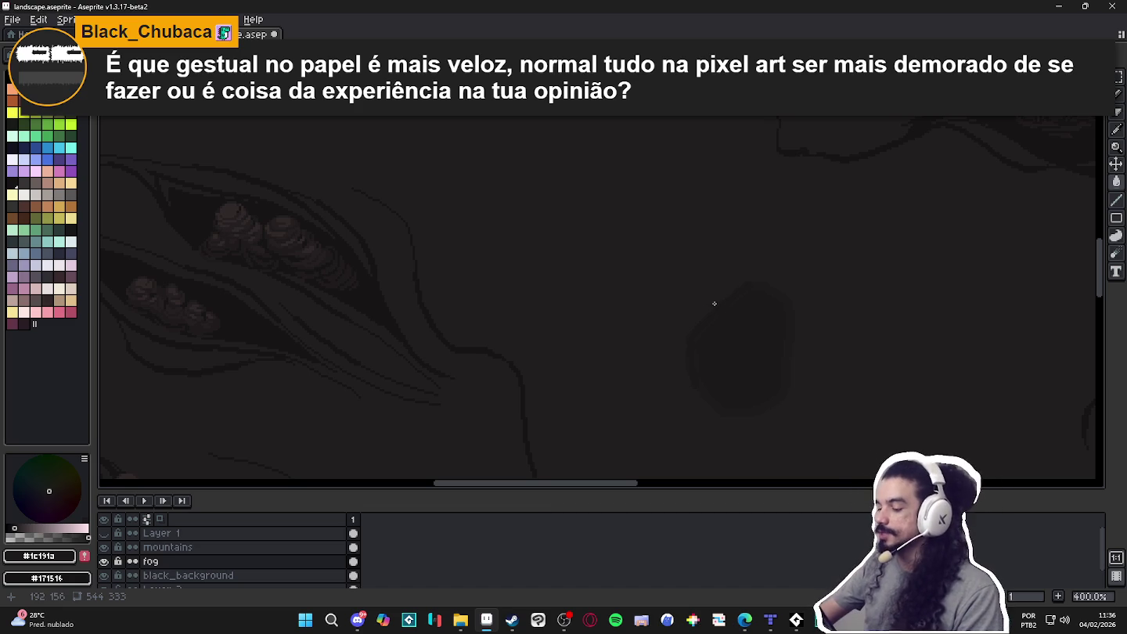
{"action": "scroll", "coordinate": [722, 312], "scroll_direction": "up", "scroll_amount": 1}
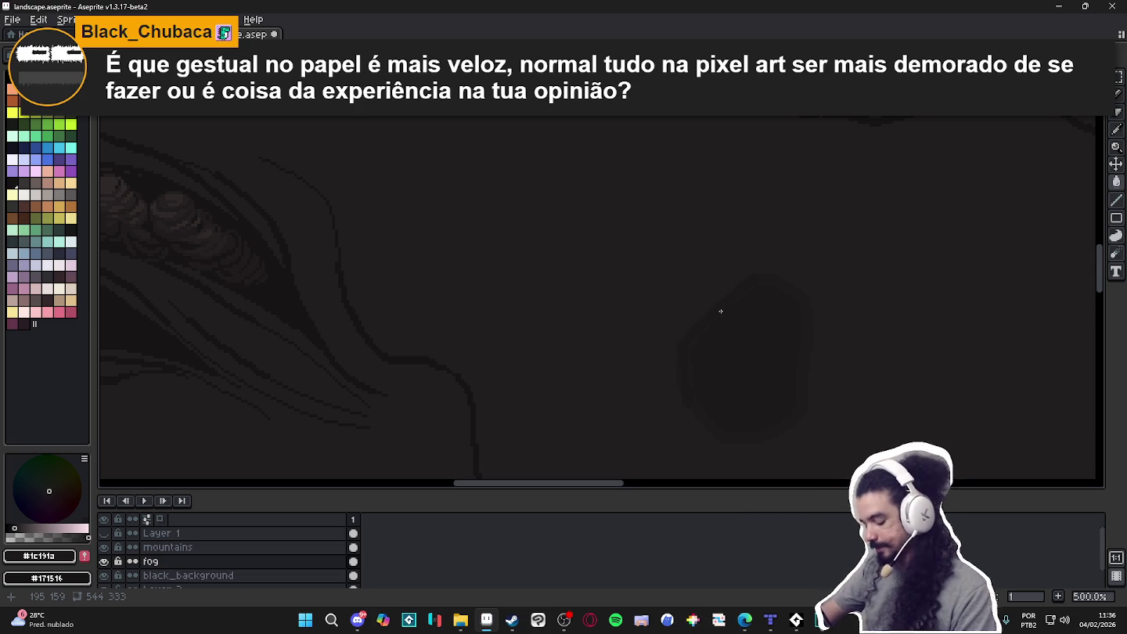
{"action": "scroll", "coordinate": [708, 312], "scroll_direction": "down", "scroll_amount": 1}
{"action": "scroll", "coordinate": [722, 312], "scroll_direction": "up", "scroll_amount": 1}
{"action": "scroll", "coordinate": [728, 308], "scroll_direction": "up", "scroll_amount": 1}
{"action": "scroll", "coordinate": [734, 306], "scroll_direction": "down", "scroll_amount": 1}
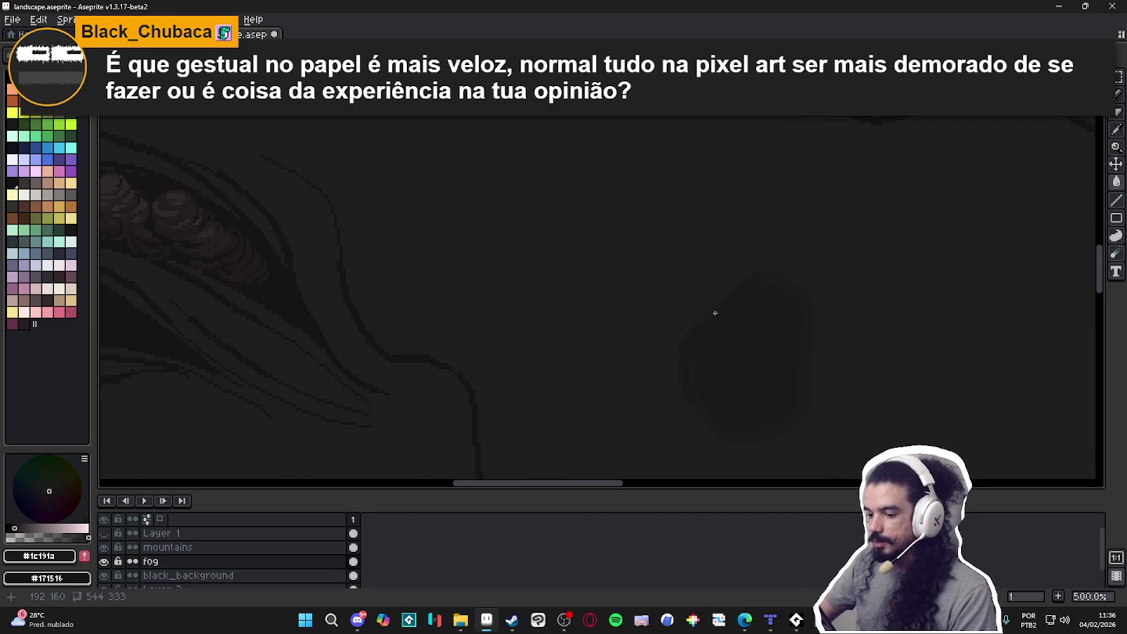
{"action": "scroll", "coordinate": [719, 312], "scroll_direction": "down", "scroll_amount": 1}
{"action": "scroll", "coordinate": [726, 309], "scroll_direction": "up", "scroll_amount": 1}
{"action": "scroll", "coordinate": [735, 306], "scroll_direction": "down", "scroll_amount": 2}
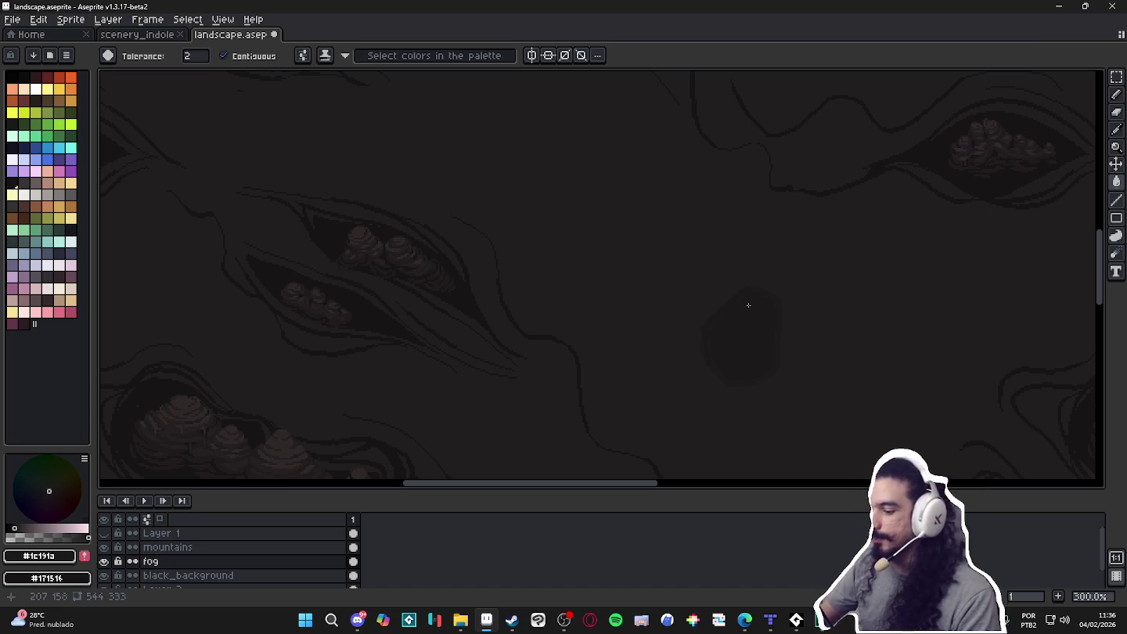
Zoom out to check the new fog blob repeating across the tiled preview
{"action": "scroll", "coordinate": [748, 306], "scroll_direction": "down", "scroll_amount": 2}
{"action": "scroll", "coordinate": [764, 315], "scroll_direction": "up", "scroll_amount": 1}
{"action": "scroll", "coordinate": [776, 326], "scroll_direction": "down", "scroll_amount": 1}
{"action": "scroll", "coordinate": [771, 322], "scroll_direction": "up", "scroll_amount": 2}
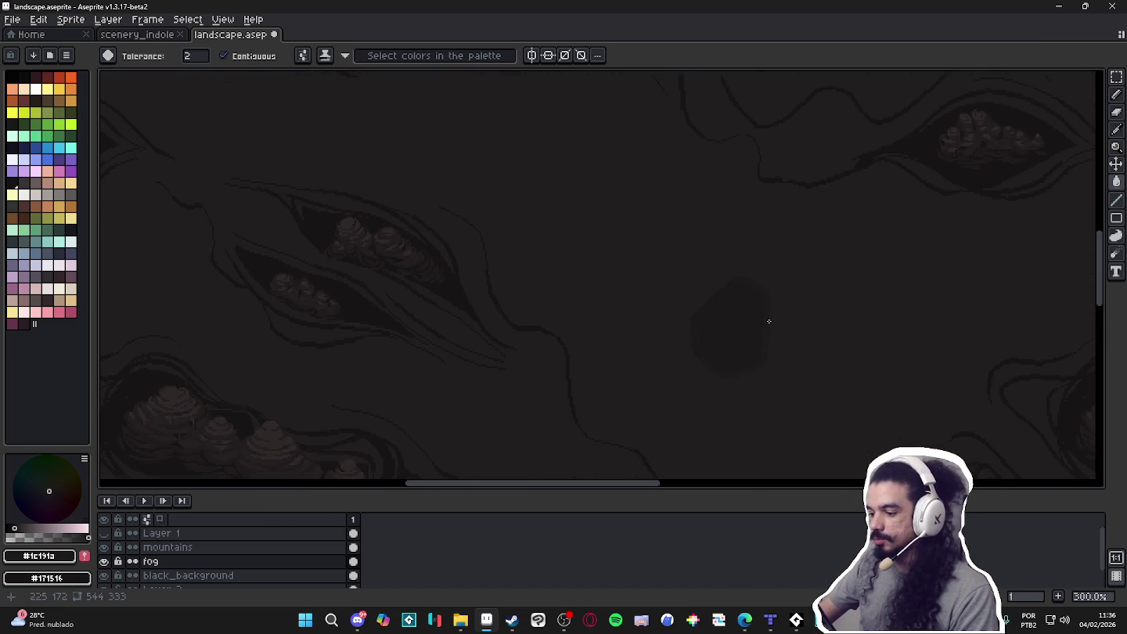
{"action": "scroll", "coordinate": [715, 333], "scroll_direction": "down", "scroll_amount": 1}
{"action": "scroll", "coordinate": [714, 334], "scroll_direction": "down", "scroll_amount": 1}
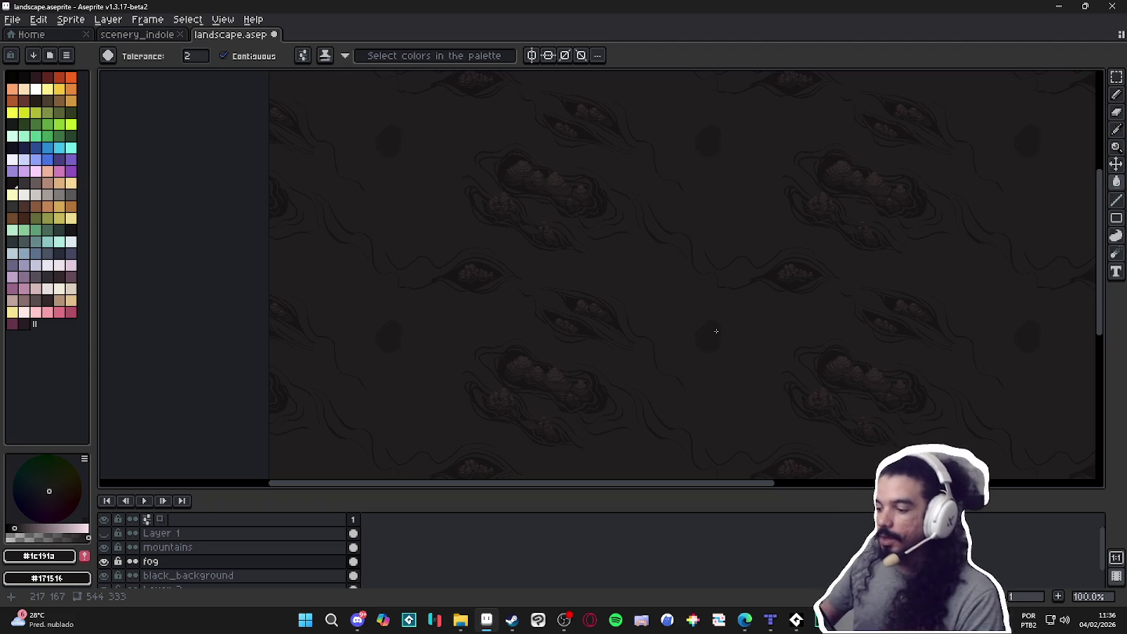
{"action": "scroll", "coordinate": [699, 328], "scroll_direction": "up", "scroll_amount": 2}
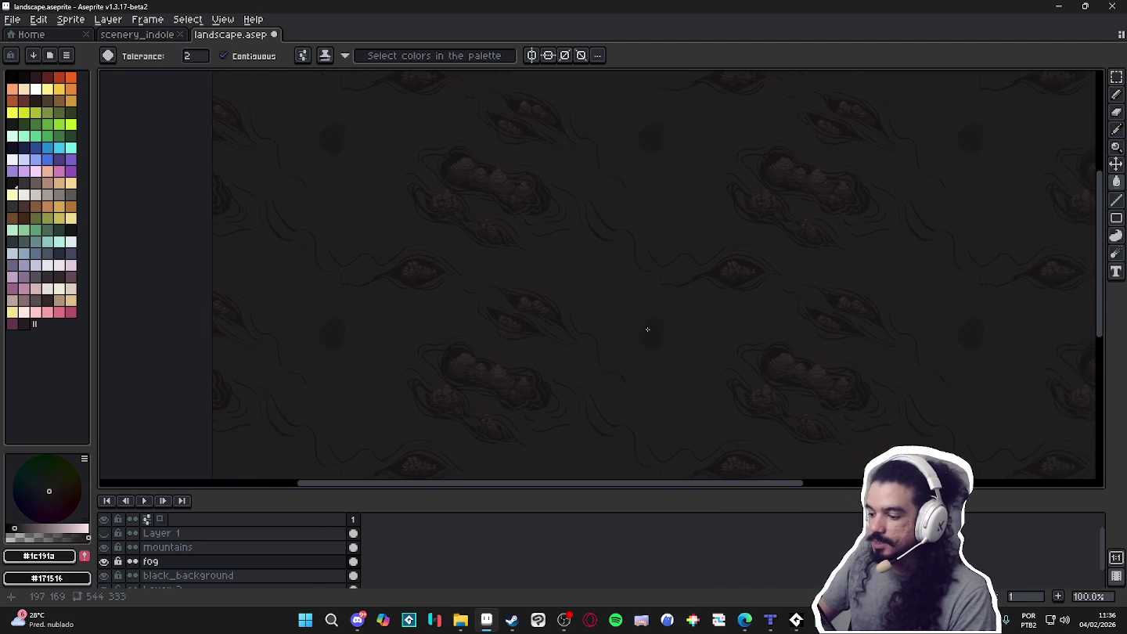
{"action": "scroll", "coordinate": [649, 329], "scroll_direction": "up", "scroll_amount": 1}
{"action": "scroll", "coordinate": [654, 330], "scroll_direction": "up", "scroll_amount": 1}
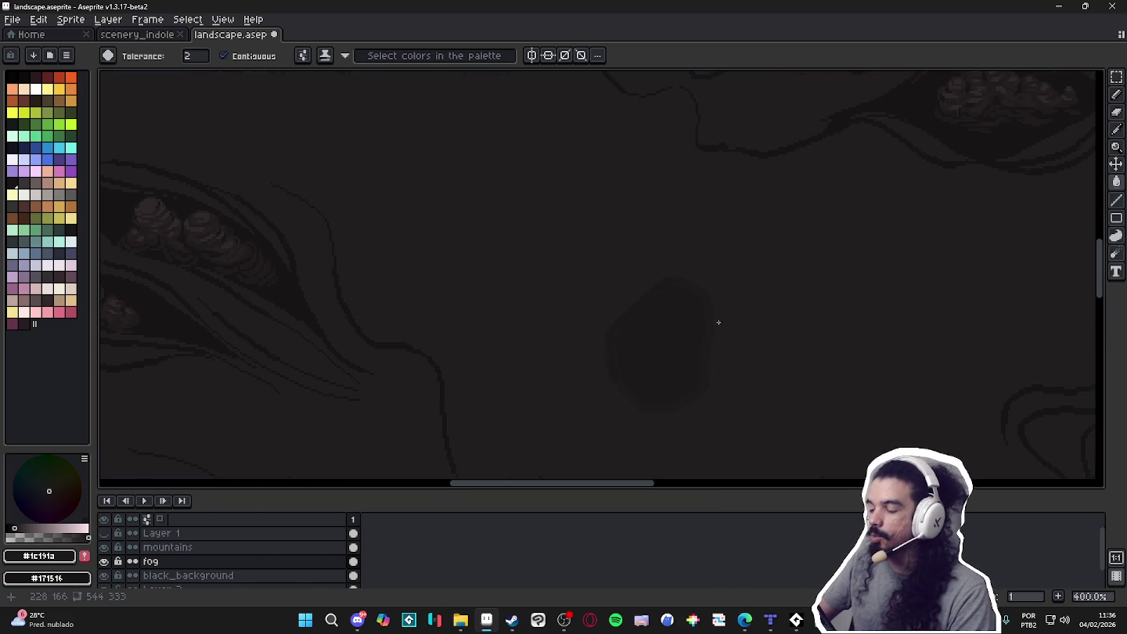
Save landscape.aseprite with Ctrl+S
{"action": "key", "text": "g"}
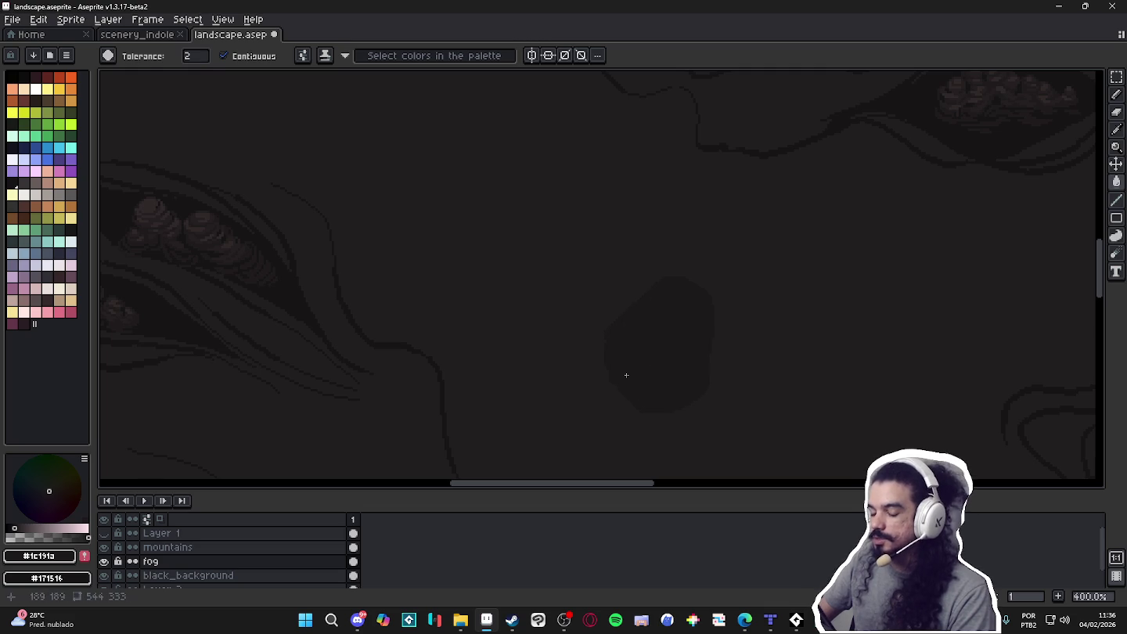
{"action": "key", "text": "b"}
{"action": "scroll", "coordinate": [630, 370], "scroll_direction": "down", "scroll_amount": 1}
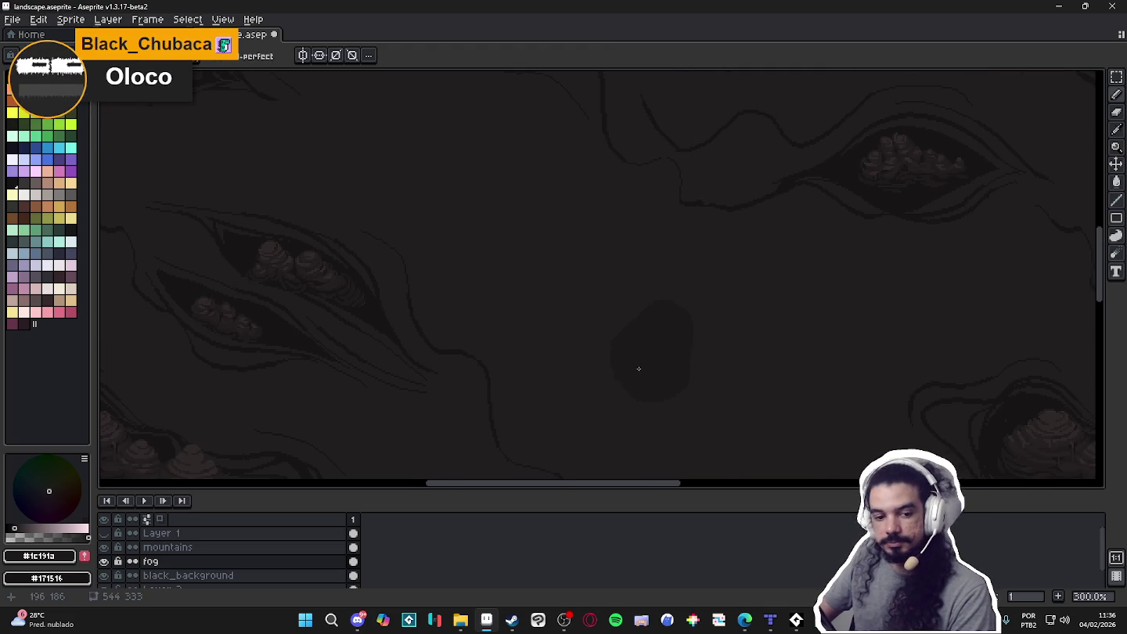
{"action": "scroll", "coordinate": [639, 369], "scroll_direction": "down", "scroll_amount": 1}
{"action": "scroll", "coordinate": [638, 369], "scroll_direction": "down", "scroll_amount": 1}
{"action": "left_click_drag", "start_coordinate": [643, 371], "coordinate": [629, 363]}
{"action": "key", "text": "ctrl+s"}
Look over the tiling once more, then bring File Explorer to the front from the taskbar
{"action": "scroll", "coordinate": [625, 311], "scroll_direction": "up", "scroll_amount": 1}
{"action": "scroll", "coordinate": [625, 310], "scroll_direction": "down", "scroll_amount": 1}
{"action": "mouse_move", "coordinate": [616, 307]}
{"action": "left_mouse_down"}
{"action": "mouse_move", "coordinate": [624, 297]}
{"action": "mouse_move", "coordinate": [611, 293]}
{"action": "left_mouse_up"}
{"action": "scroll", "coordinate": [618, 302], "scroll_direction": "up", "scroll_amount": 1}
{"action": "scroll", "coordinate": [623, 305], "scroll_direction": "down", "scroll_amount": 1}
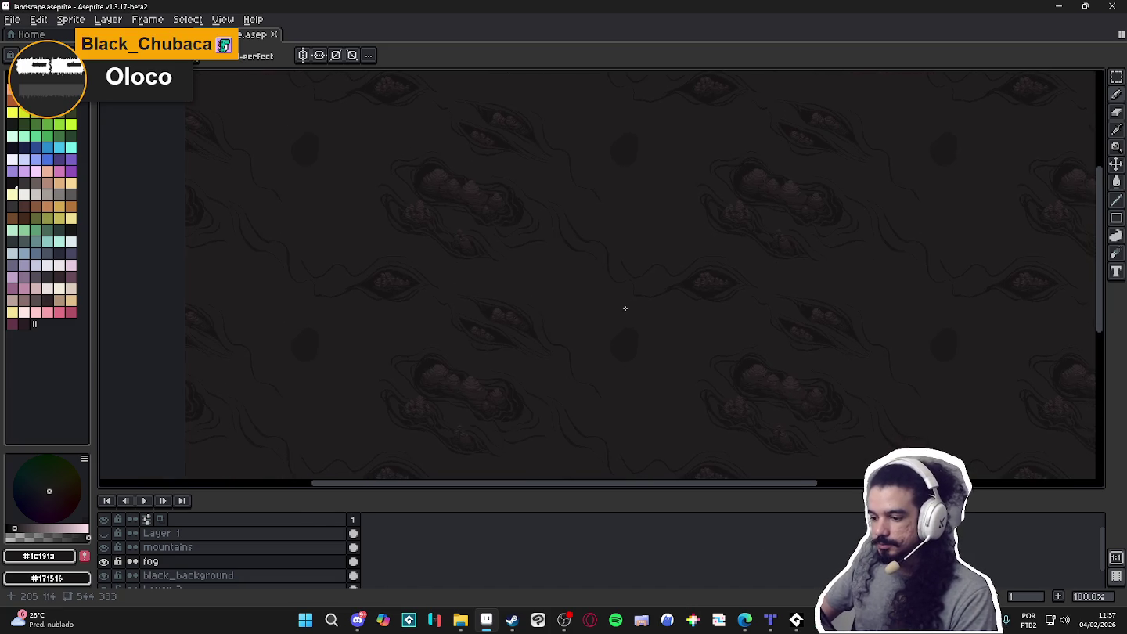
{"action": "scroll", "coordinate": [624, 308], "scroll_direction": "up", "scroll_amount": 1}
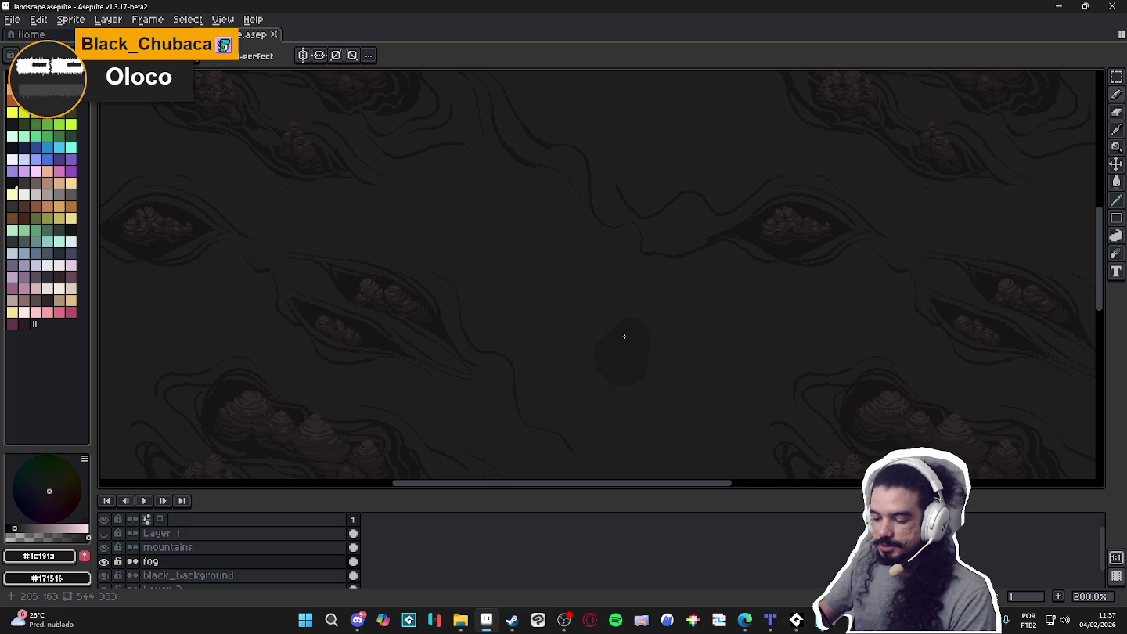
{"action": "left_click", "coordinate": [462, 622]}
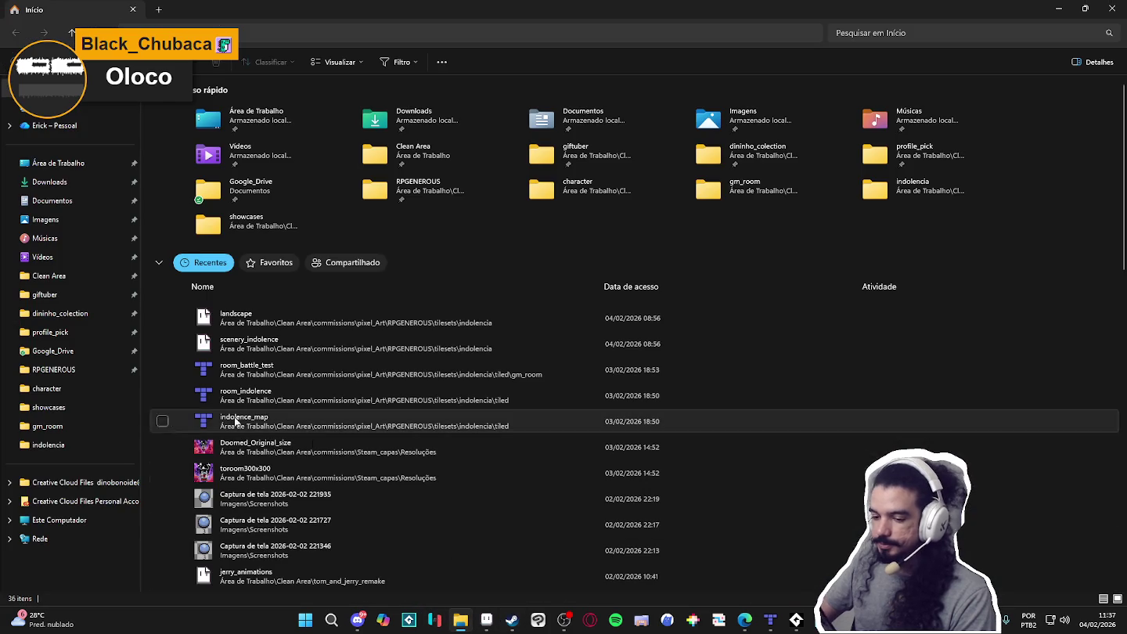
Browse from RPGENEROUS up to pixel_Art, into fabricio_kal, and open structures_test in Aseprite
{"action": "left_click", "coordinate": [89, 369]}
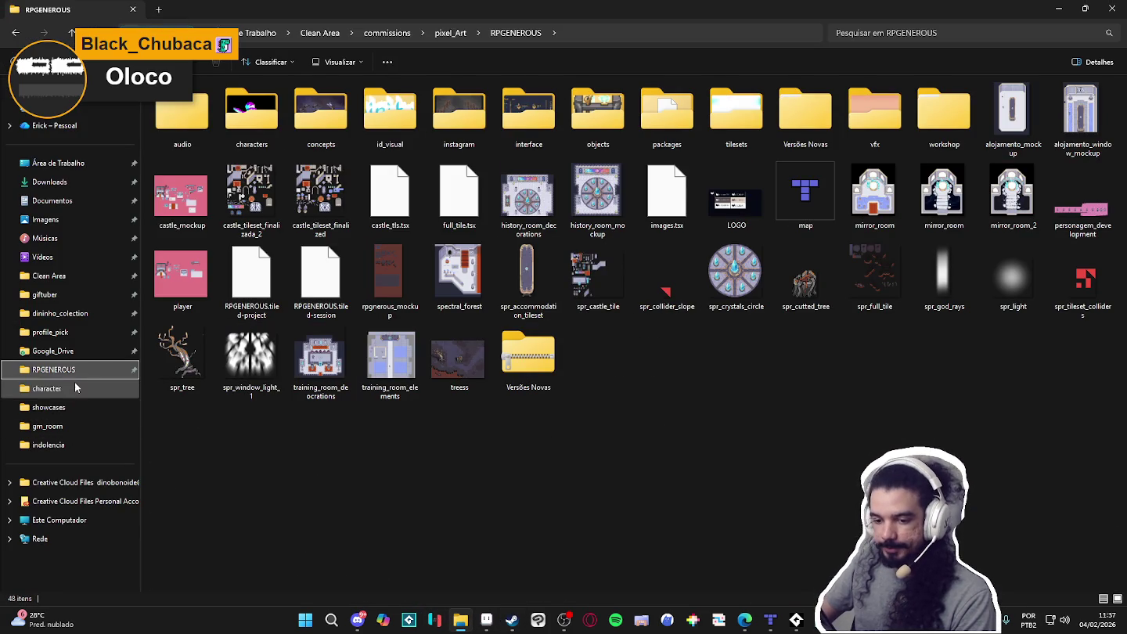
{"action": "left_click", "coordinate": [452, 32]}
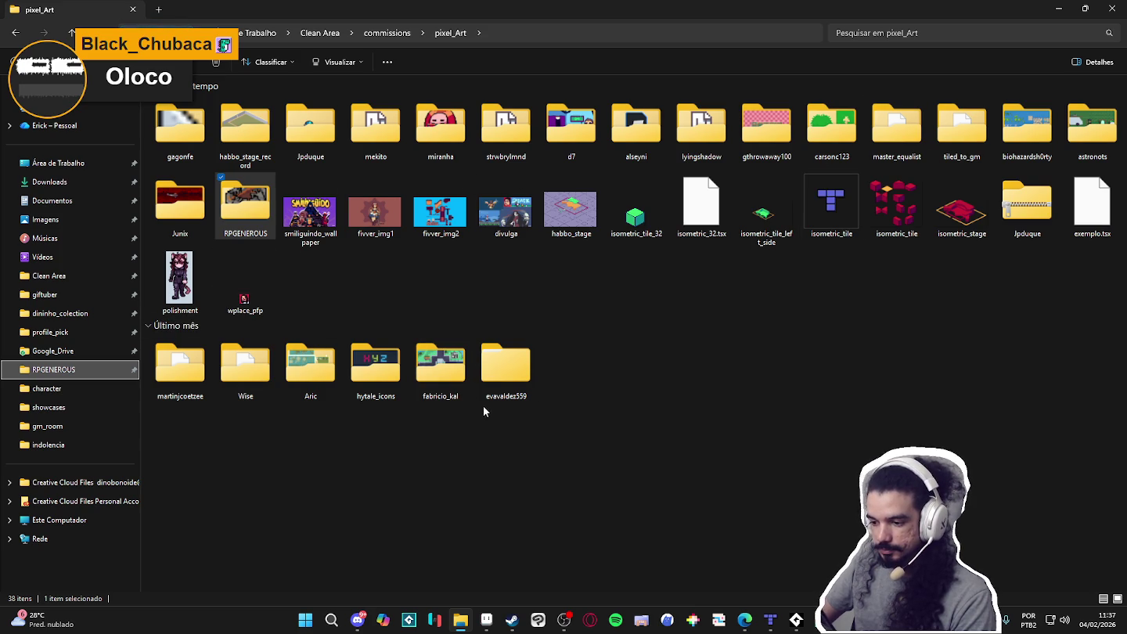
{"action": "double_click", "coordinate": [429, 398]}
{"action": "double_click", "coordinate": [674, 119]}
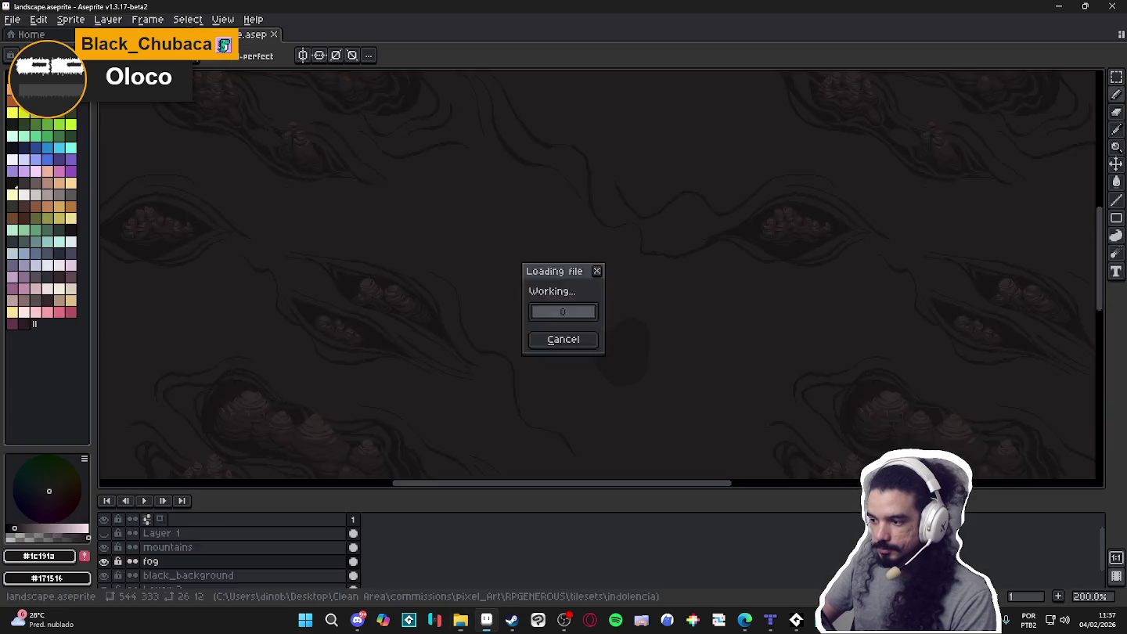
Zoom structures_test to 200% with the layer panel collapsed, then return to File Explorer
{"action": "scroll", "coordinate": [602, 322], "scroll_direction": "up", "scroll_amount": 1}
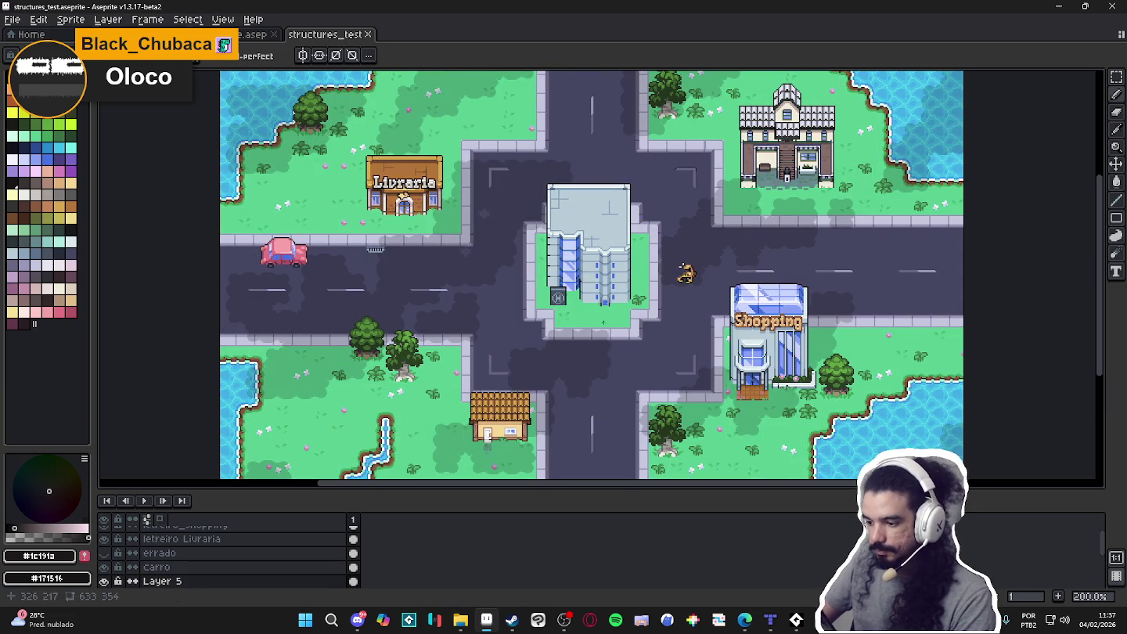
{"action": "left_click_drag", "start_coordinate": [697, 491], "coordinate": [667, 574]}
{"action": "left_click_drag", "start_coordinate": [730, 430], "coordinate": [730, 443]}
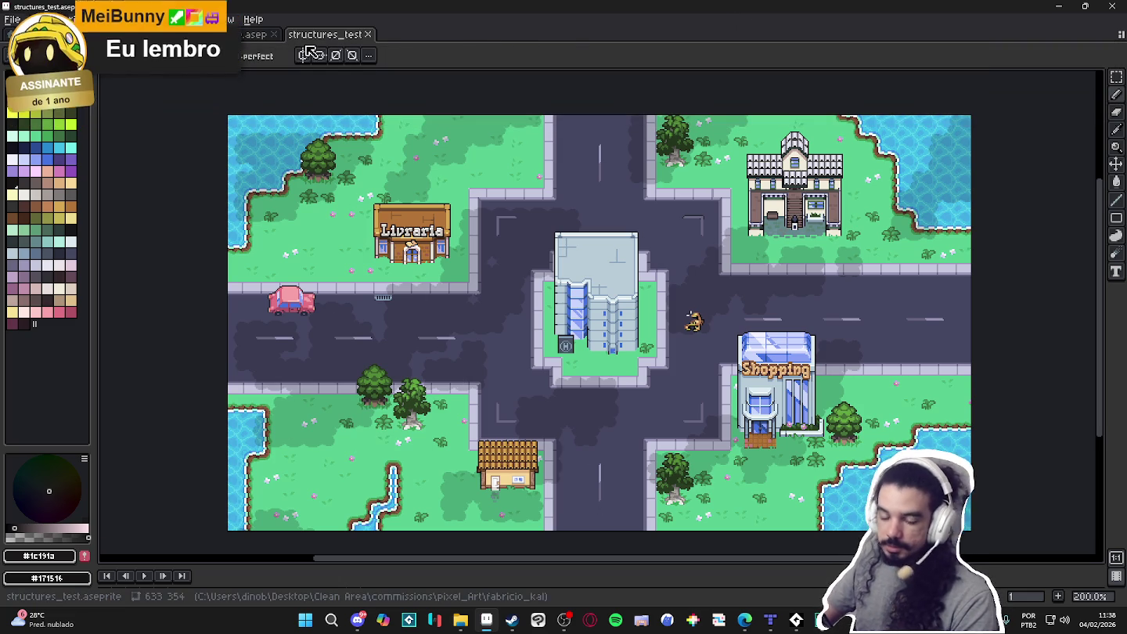
{"action": "left_click", "coordinate": [461, 620]}
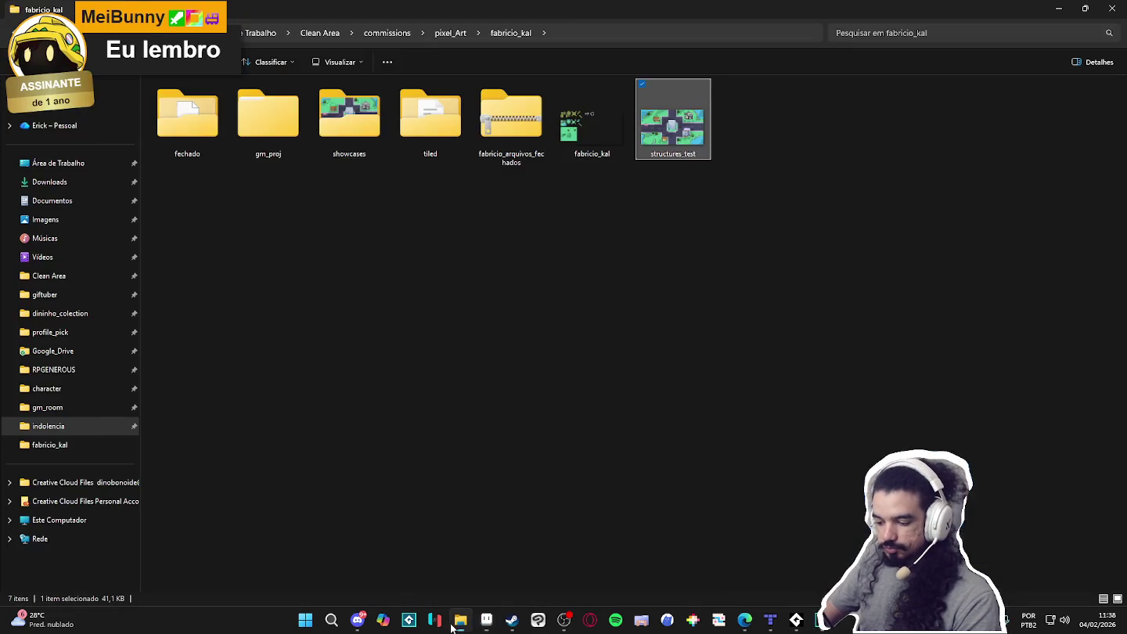
Enter the showcases folder and open grass_showcase_1.gif in Photos
{"action": "left_click", "coordinate": [264, 138]}
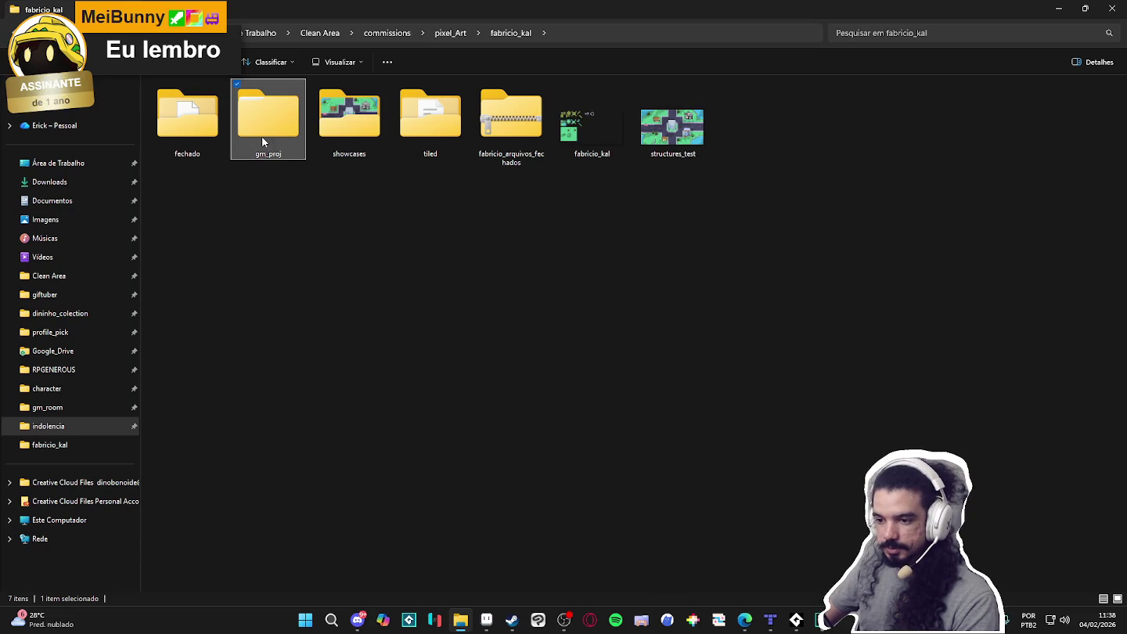
{"action": "double_click", "coordinate": [355, 123]}
{"action": "left_click", "coordinate": [177, 136]}
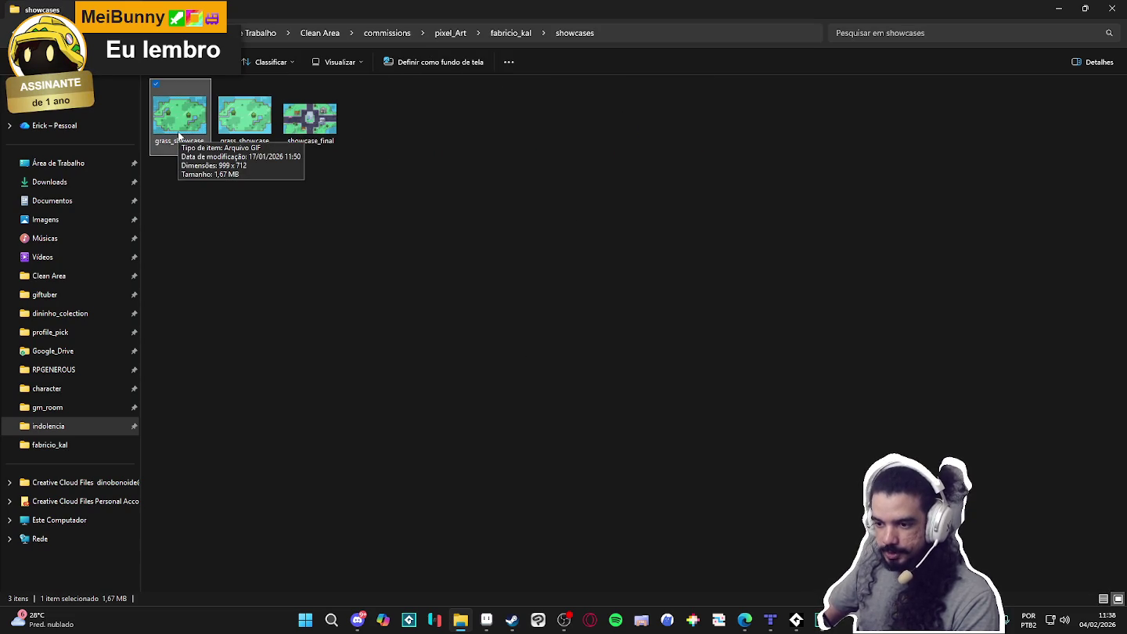
{"action": "left_click", "coordinate": [297, 126]}
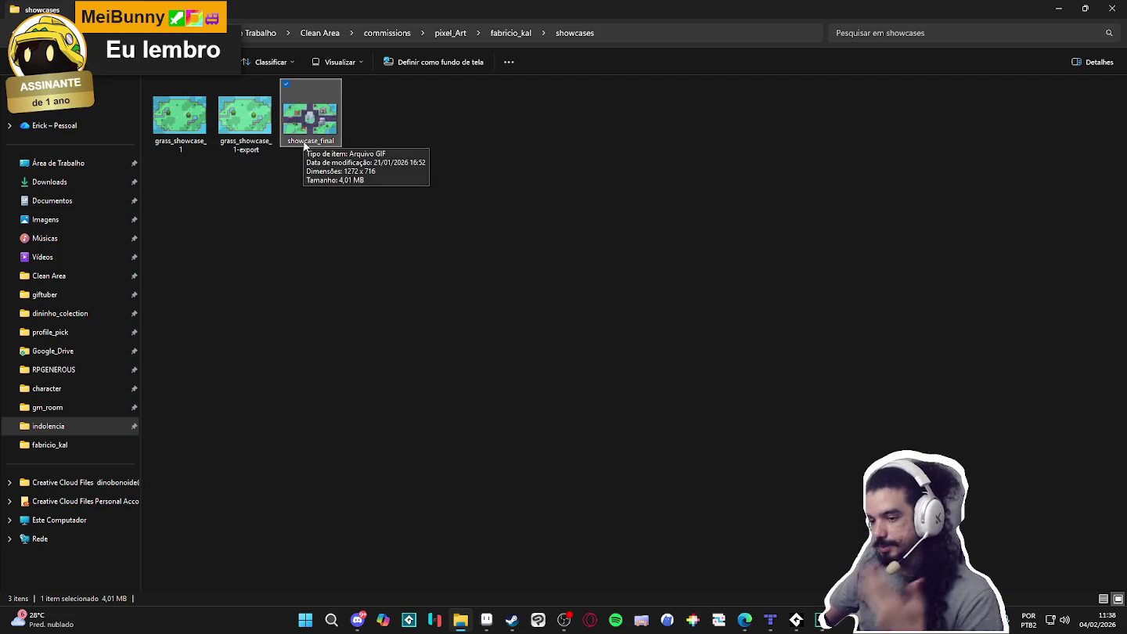
{"action": "double_click", "coordinate": [180, 117]}
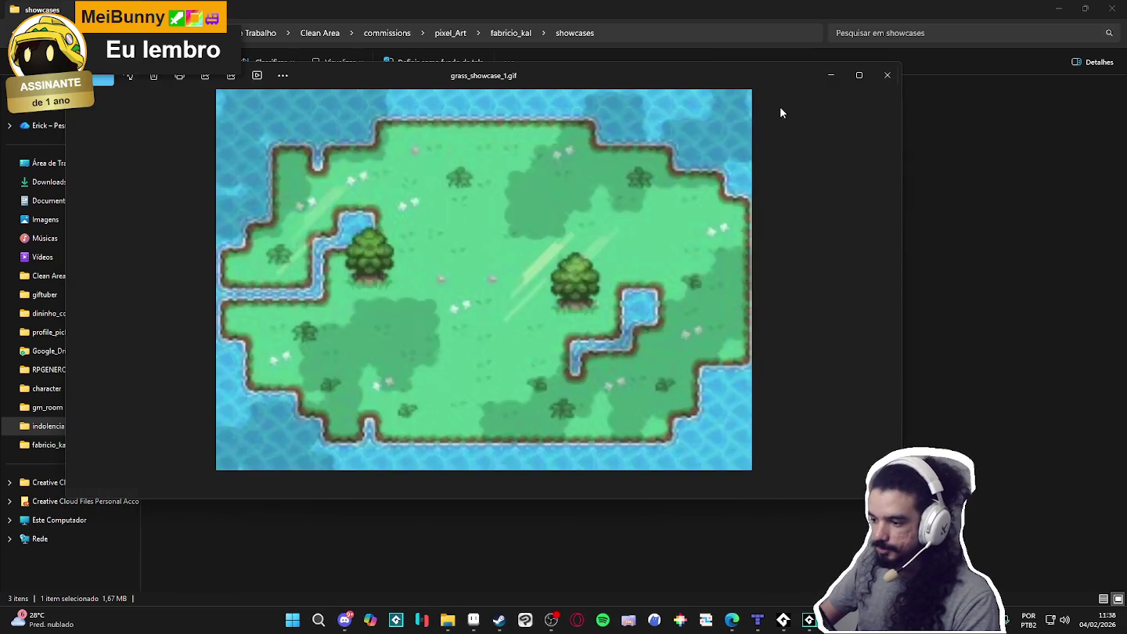
Maximize the grass_showcase_1.gif viewer, then close it
{"action": "left_click", "coordinate": [854, 76]}
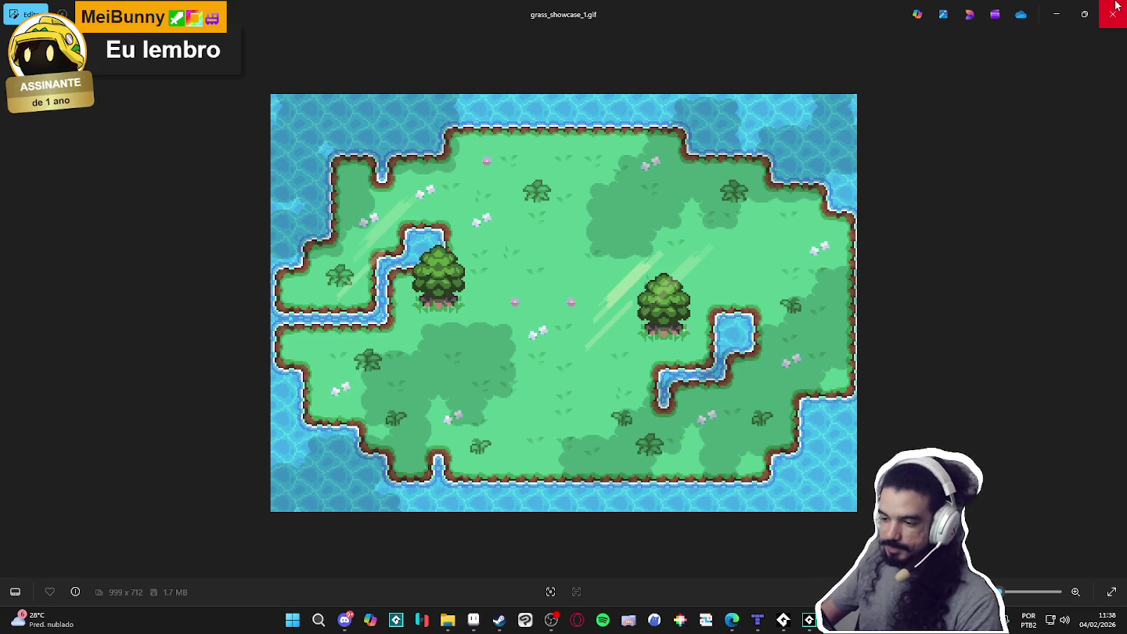
{"action": "left_click", "coordinate": [1118, 6]}
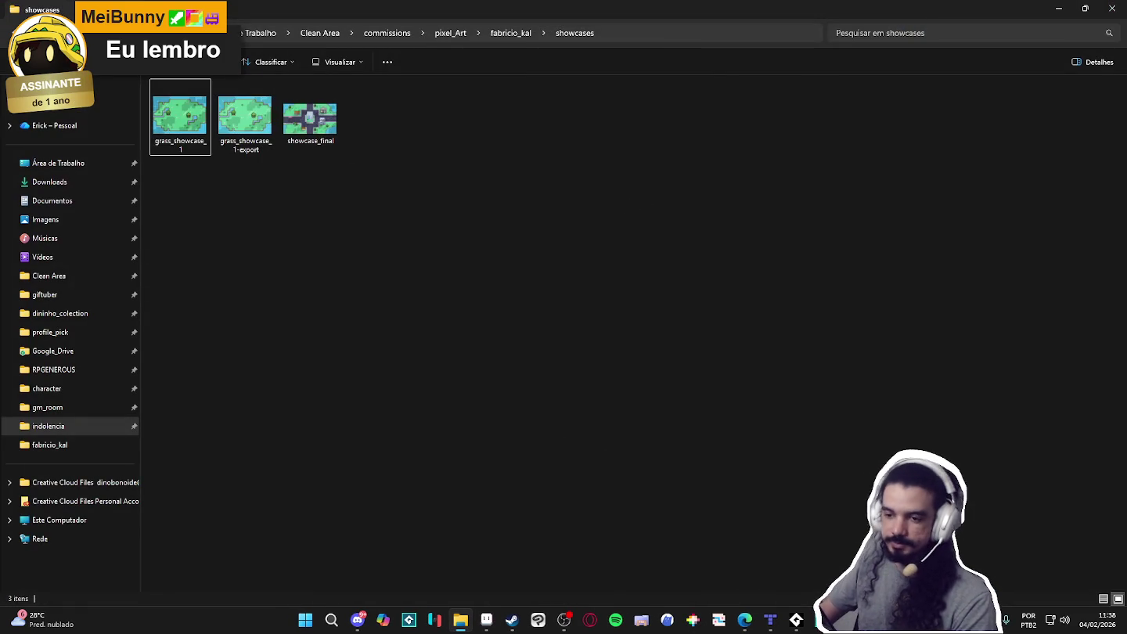
Go up two folders to pixel_Art, minimize Explorer, and switch to the landscape.aseprite tab
{"action": "key", "text": "alt+Up"}
{"action": "left_click", "coordinate": [255, 224]}
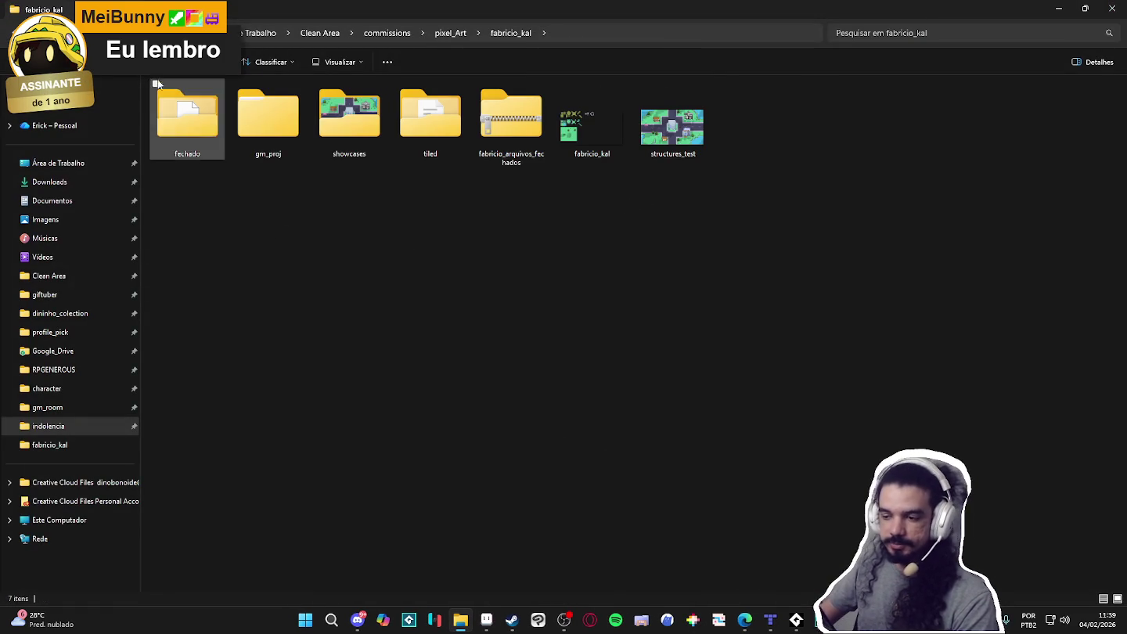
{"action": "key", "text": "alt+Up"}
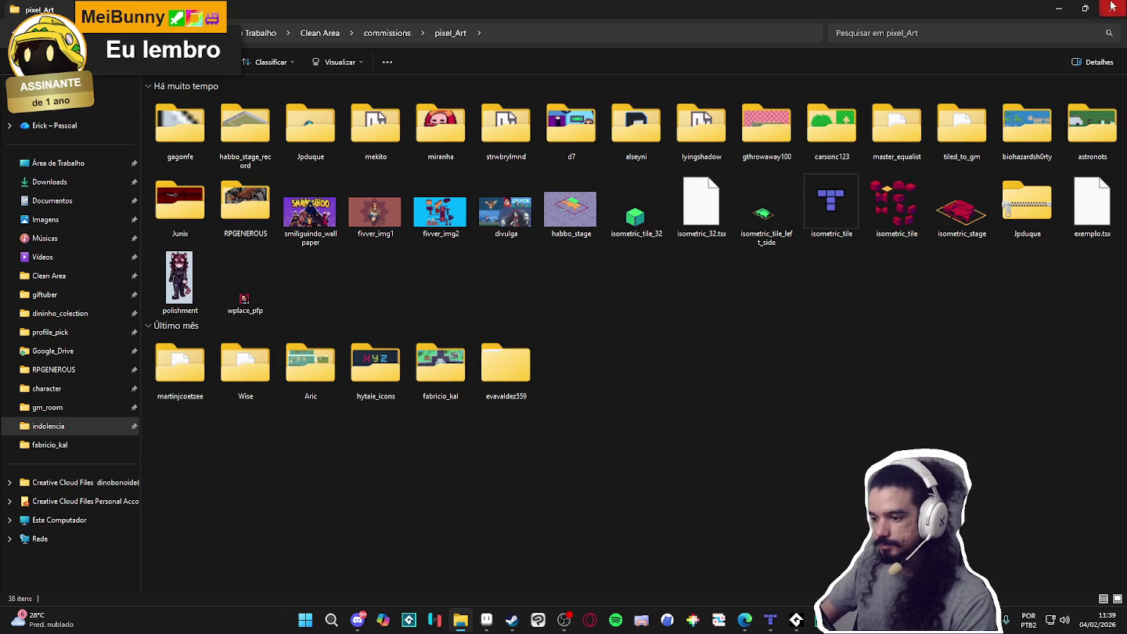
{"action": "left_click", "coordinate": [1057, 7]}
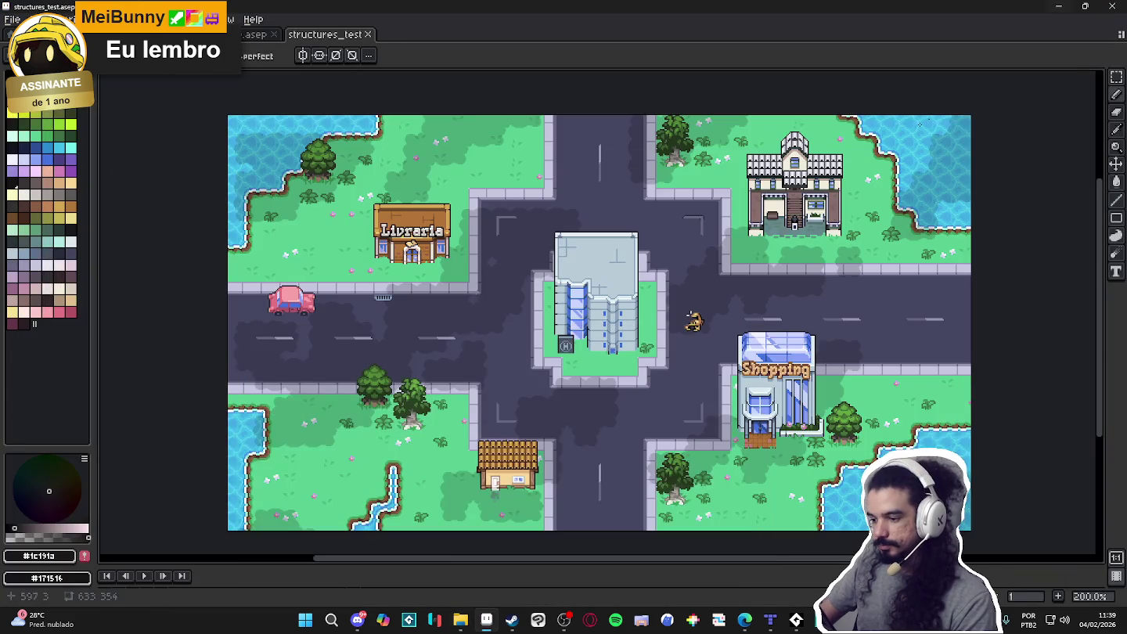
{"action": "left_click", "coordinate": [258, 35]}
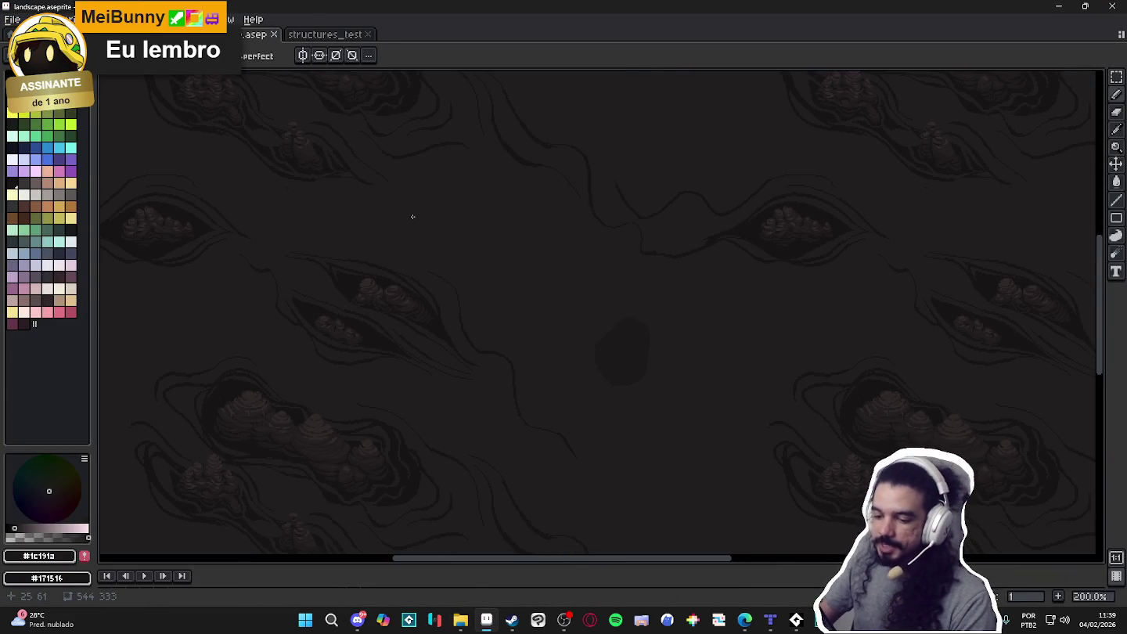
Zoom and pan over the repeating dark landscape, then start a new sprite from the File menu
{"action": "scroll", "coordinate": [455, 374], "scroll_direction": "up", "scroll_amount": 2}
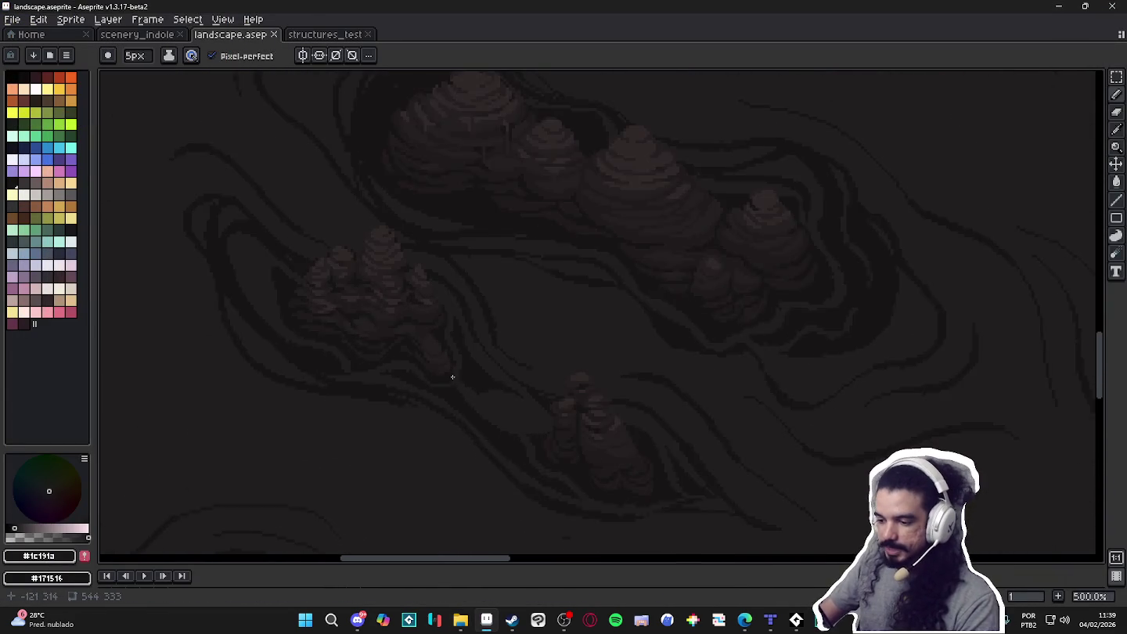
{"action": "scroll", "coordinate": [461, 375], "scroll_direction": "down", "scroll_amount": 1}
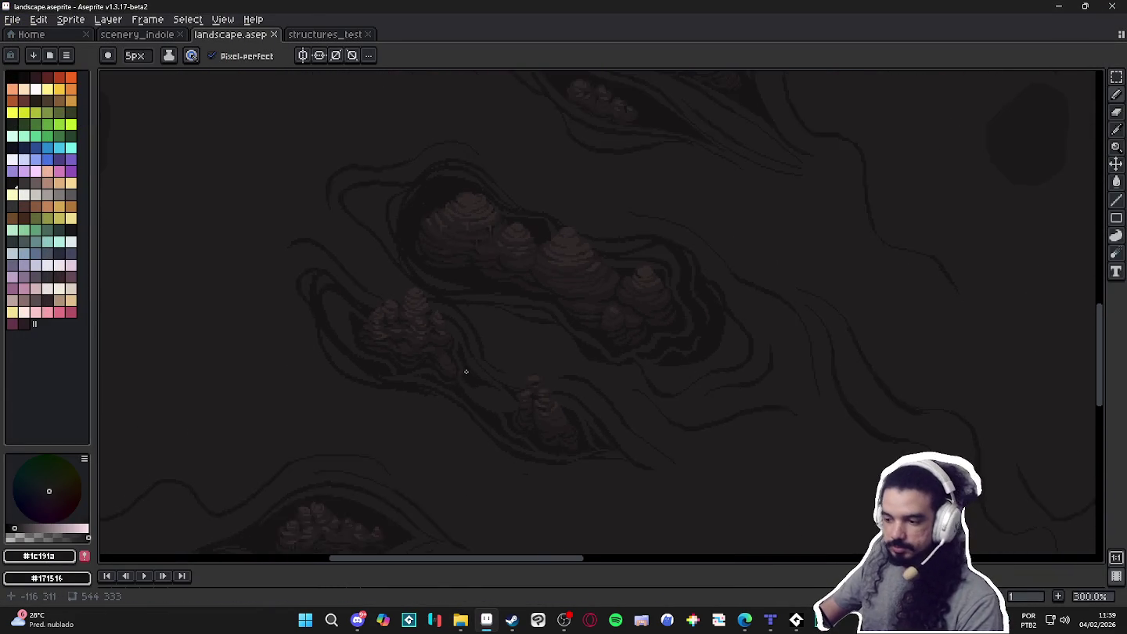
{"action": "scroll", "coordinate": [550, 316], "scroll_direction": "down", "scroll_amount": 1}
{"action": "left_click_drag", "start_coordinate": [659, 215], "coordinate": [644, 239]}
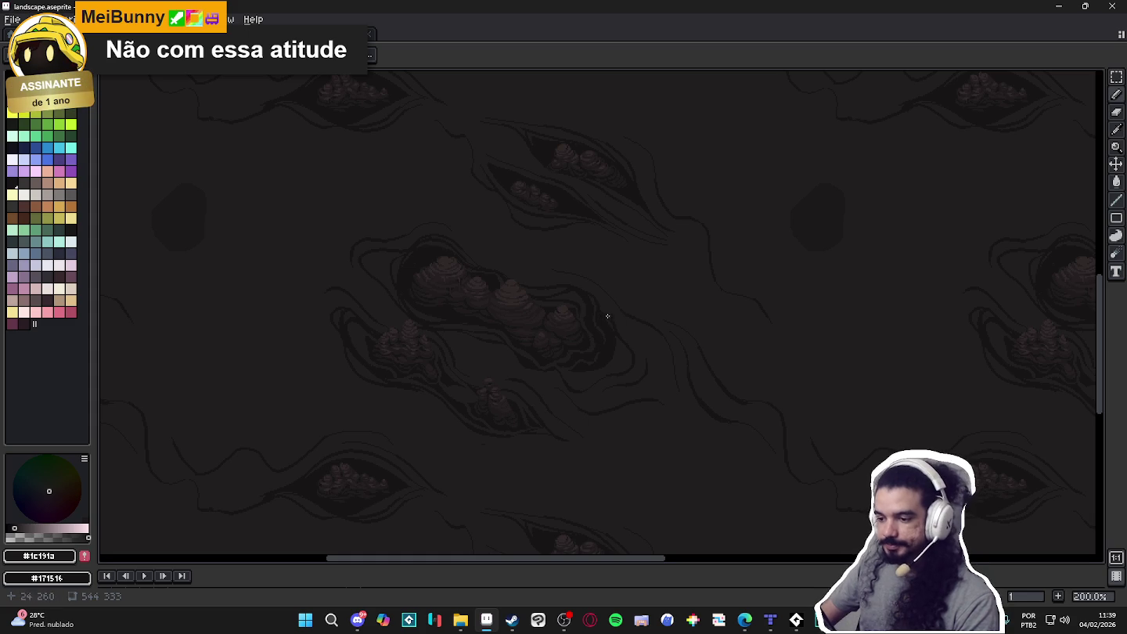
{"action": "scroll", "coordinate": [624, 307], "scroll_direction": "down", "scroll_amount": 2}
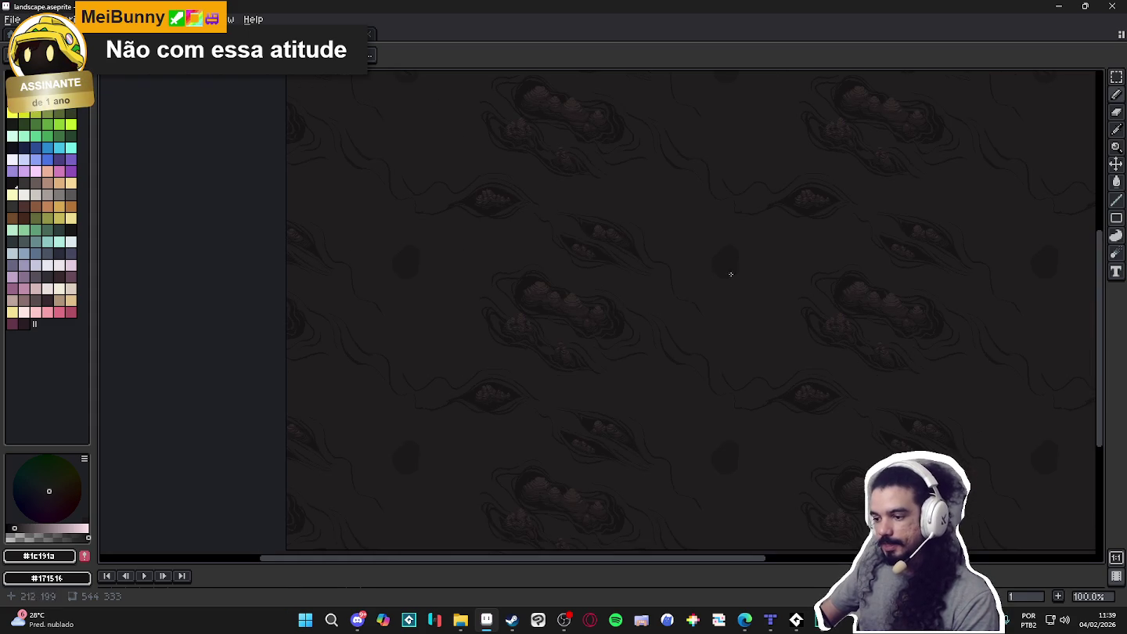
{"action": "scroll", "coordinate": [729, 247], "scroll_direction": "up", "scroll_amount": 3}
{"action": "scroll", "coordinate": [726, 271], "scroll_direction": "down", "scroll_amount": 2}
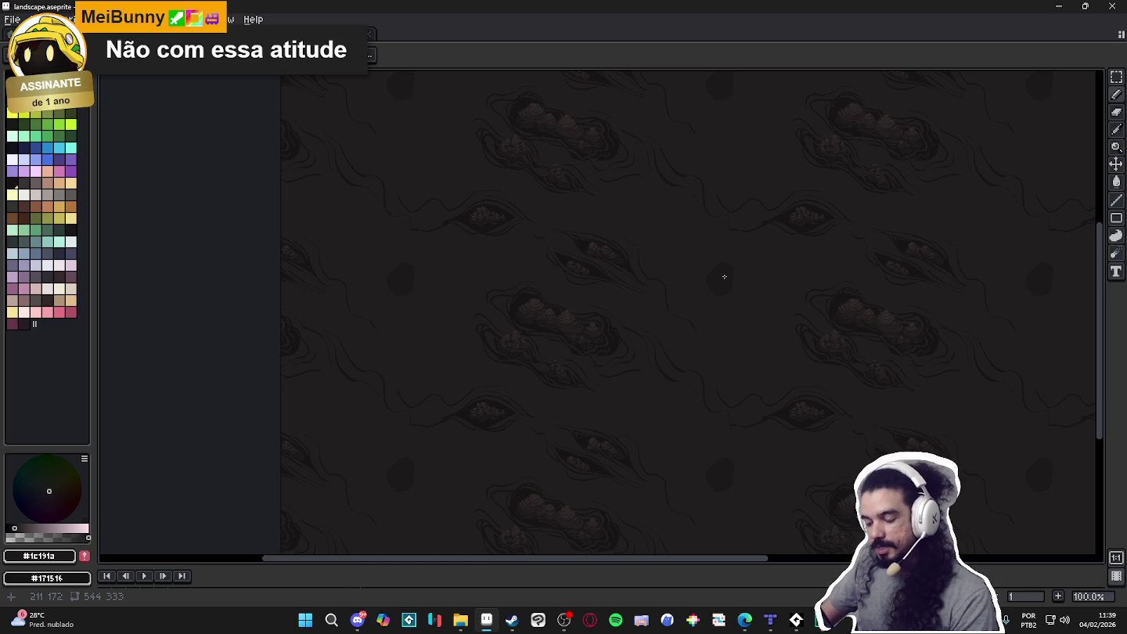
{"action": "left_click", "coordinate": [12, 18]}
{"action": "left_click", "coordinate": [27, 39]}
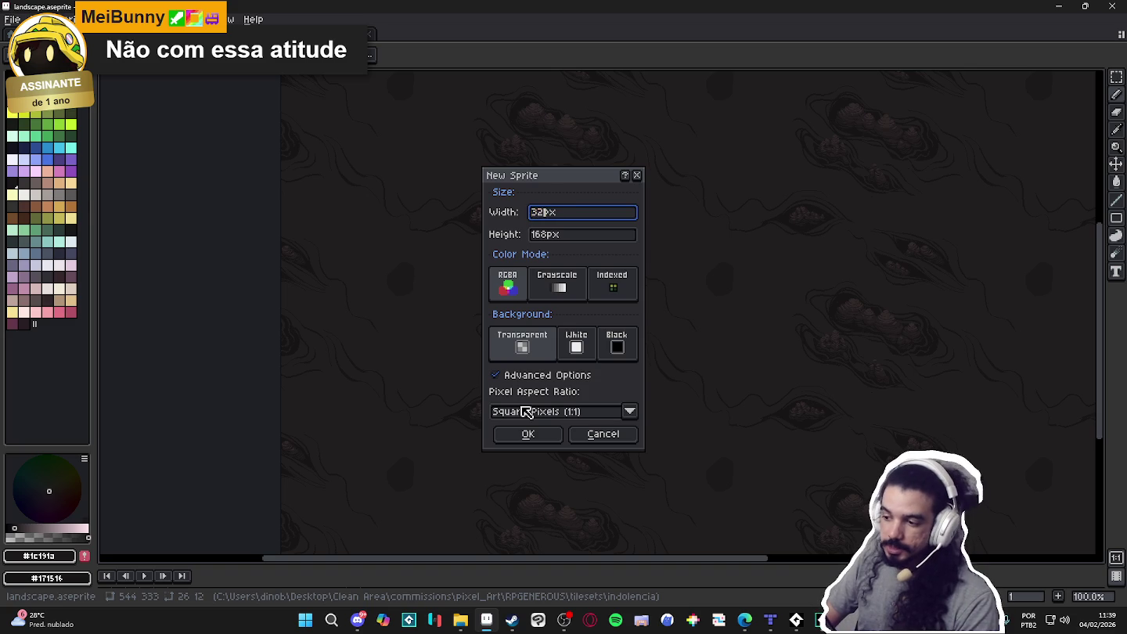
Create a 32×32 sprite and zoom in on it
{"action": "key", "text": "Tab"}
{"action": "type", "text": "32"}
{"action": "key", "text": "Return"}
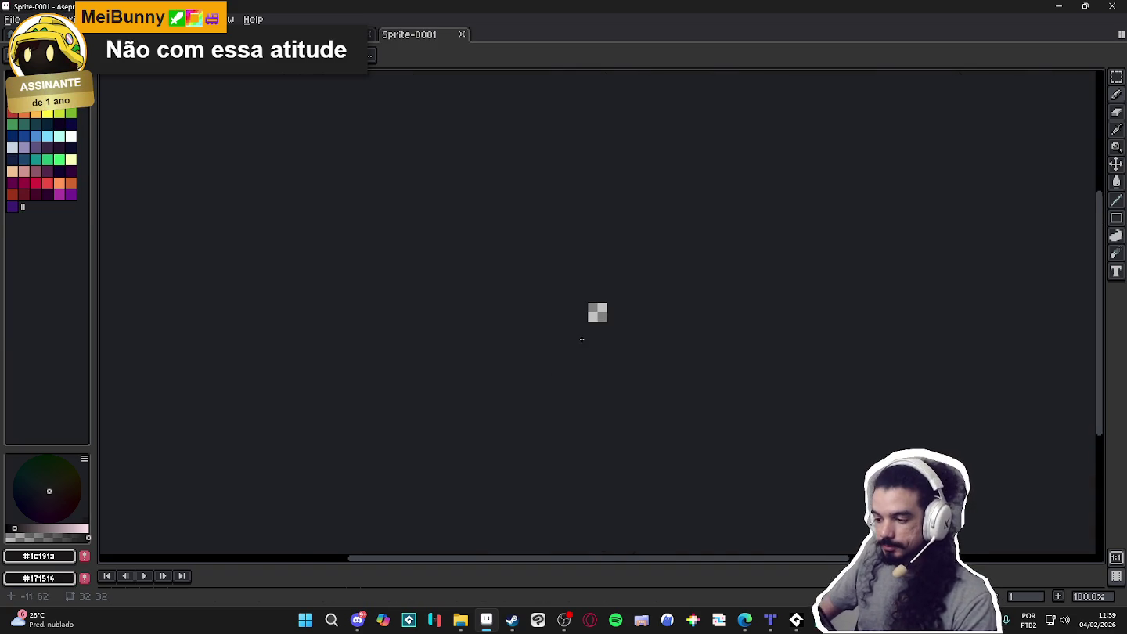
{"action": "scroll", "coordinate": [581, 339], "scroll_direction": "up", "scroll_amount": 4}
{"action": "scroll", "coordinate": [611, 261], "scroll_direction": "up", "scroll_amount": 3}
{"action": "scroll", "coordinate": [650, 255], "scroll_direction": "up", "scroll_amount": 2}
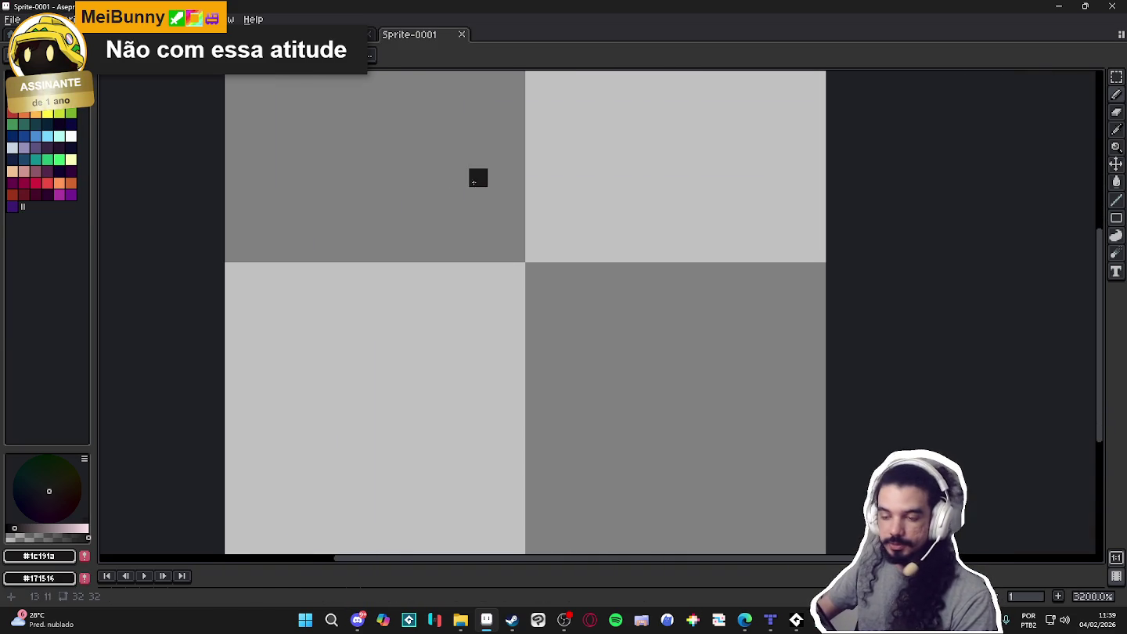
Pick orange and turn off pen-pressure brush size in the dynamics settings
{"action": "left_click", "coordinate": [60, 182]}
{"action": "scroll", "coordinate": [539, 238], "scroll_direction": "up", "scroll_amount": 1}
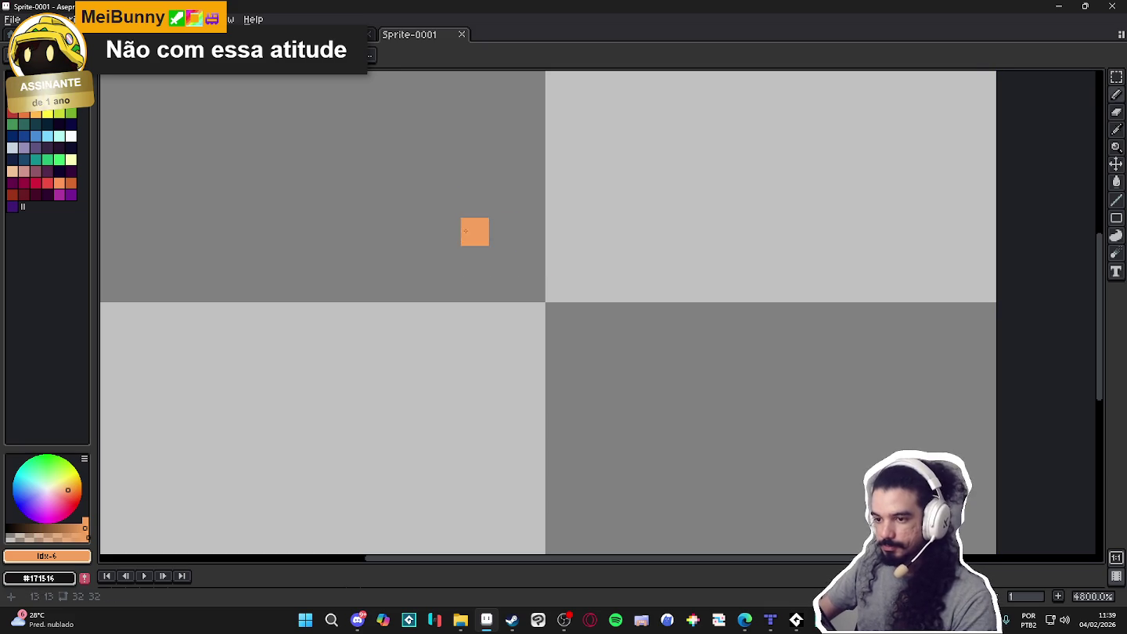
{"action": "left_click", "coordinate": [192, 55]}
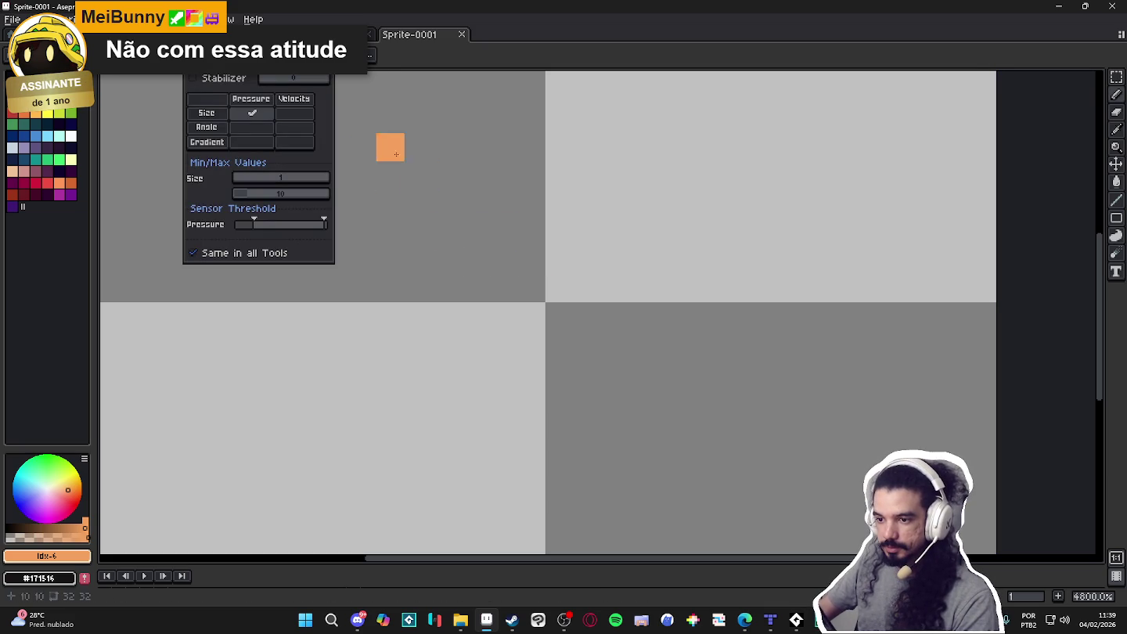
{"action": "left_click", "coordinate": [253, 113]}
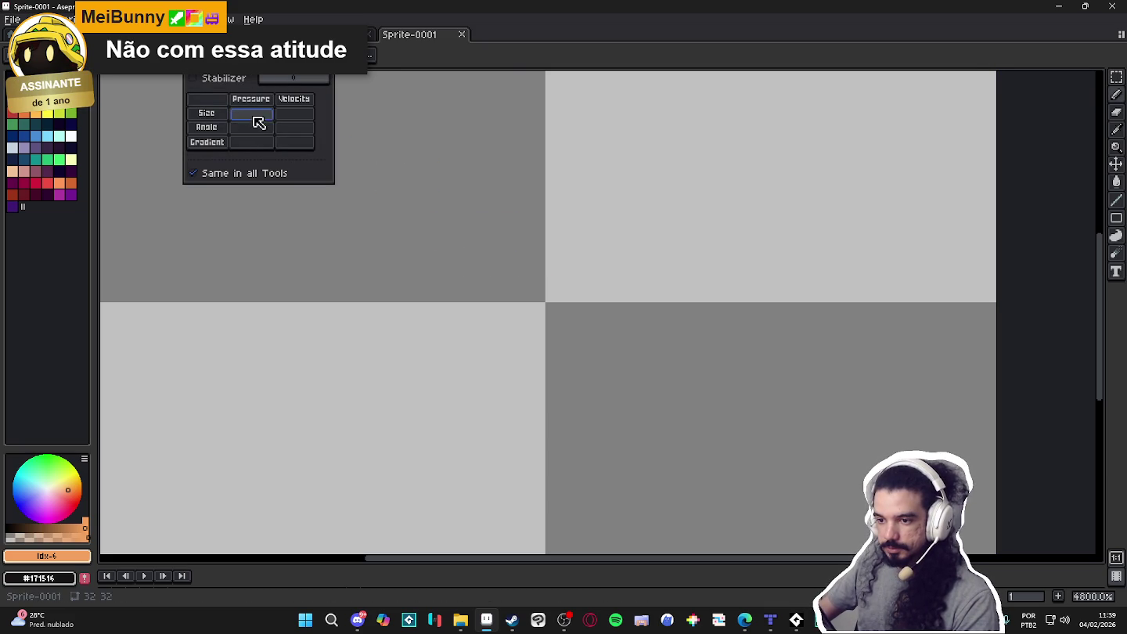
Paint the orange head, teal torso and blue legs
{"action": "left_click", "coordinate": [526, 254]}
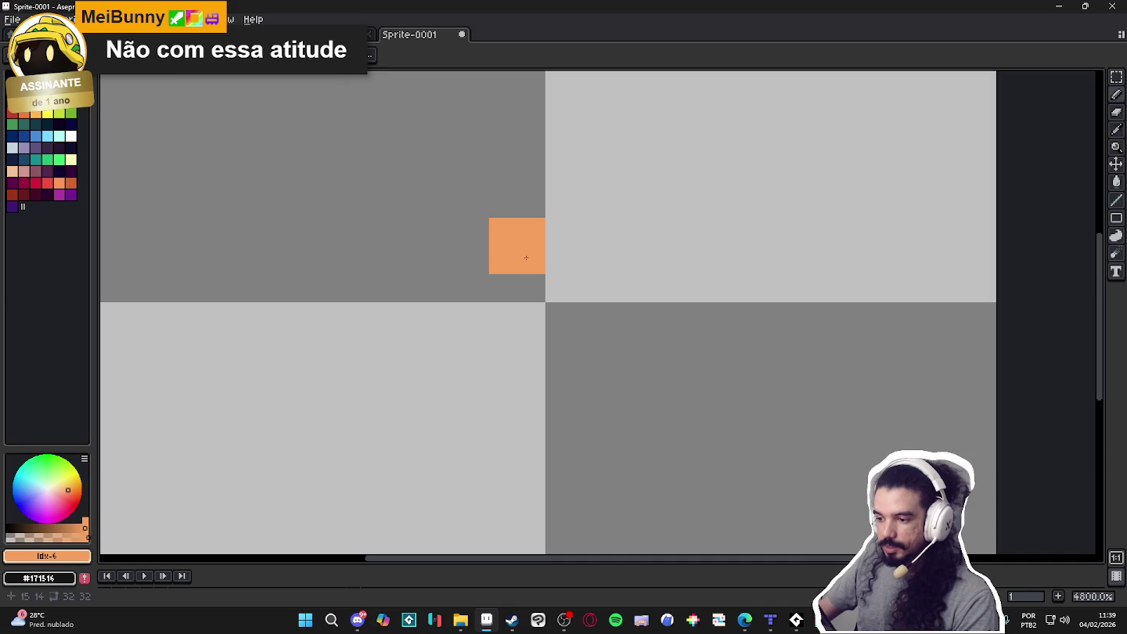
{"action": "left_click", "coordinate": [36, 159]}
{"action": "left_click_drag", "start_coordinate": [506, 317], "coordinate": [506, 344]}
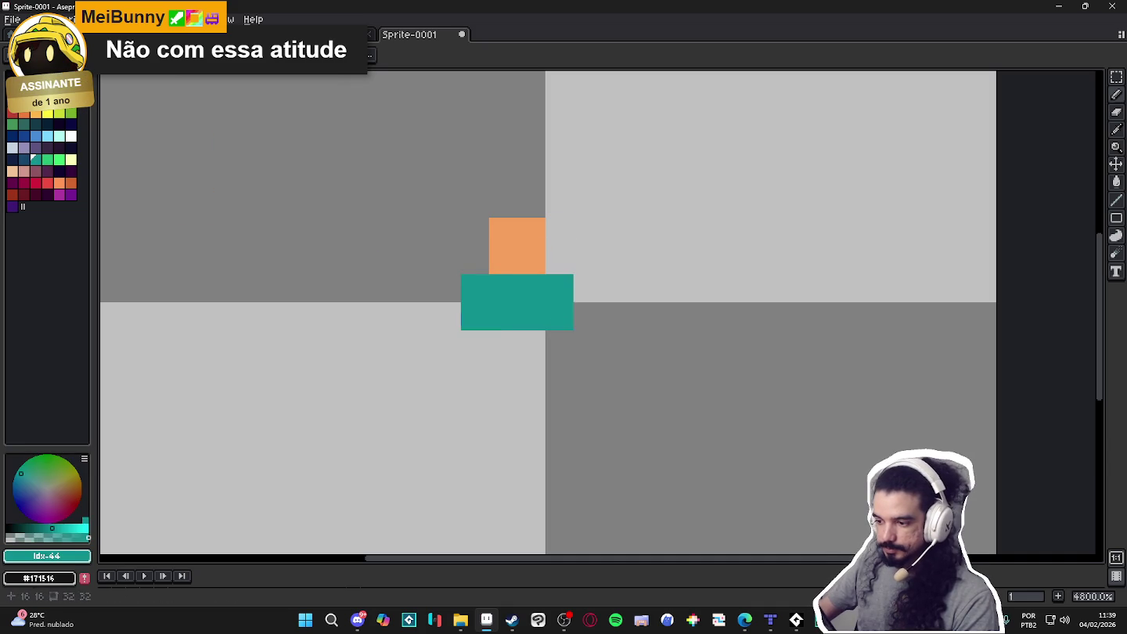
{"action": "left_click", "coordinate": [36, 137]}
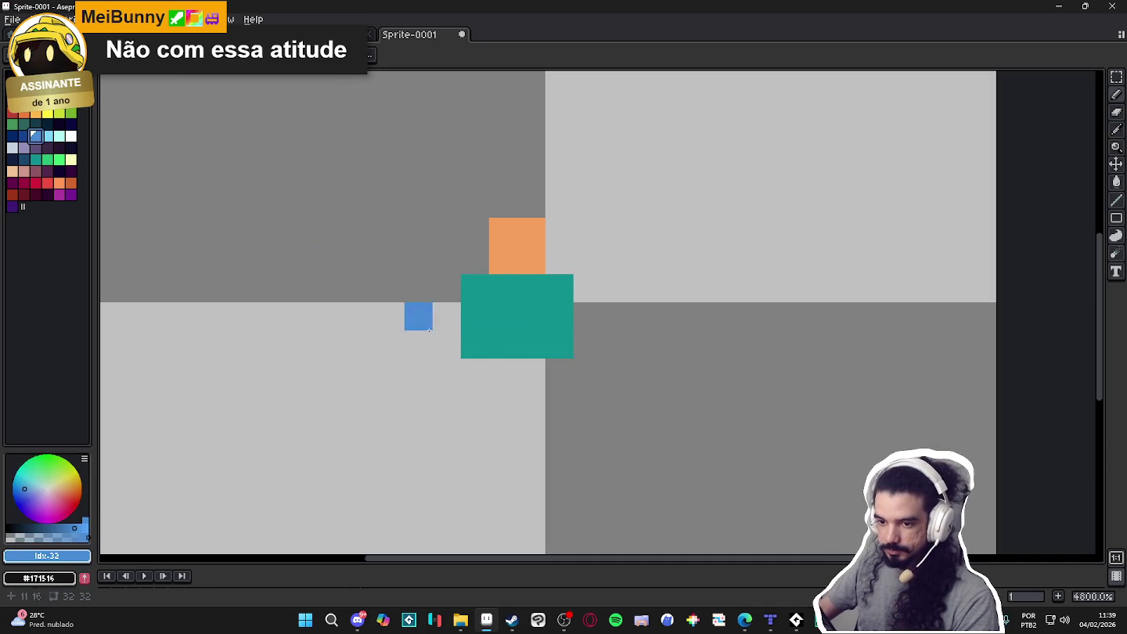
{"action": "left_click_drag", "start_coordinate": [475, 401], "coordinate": [551, 381]}
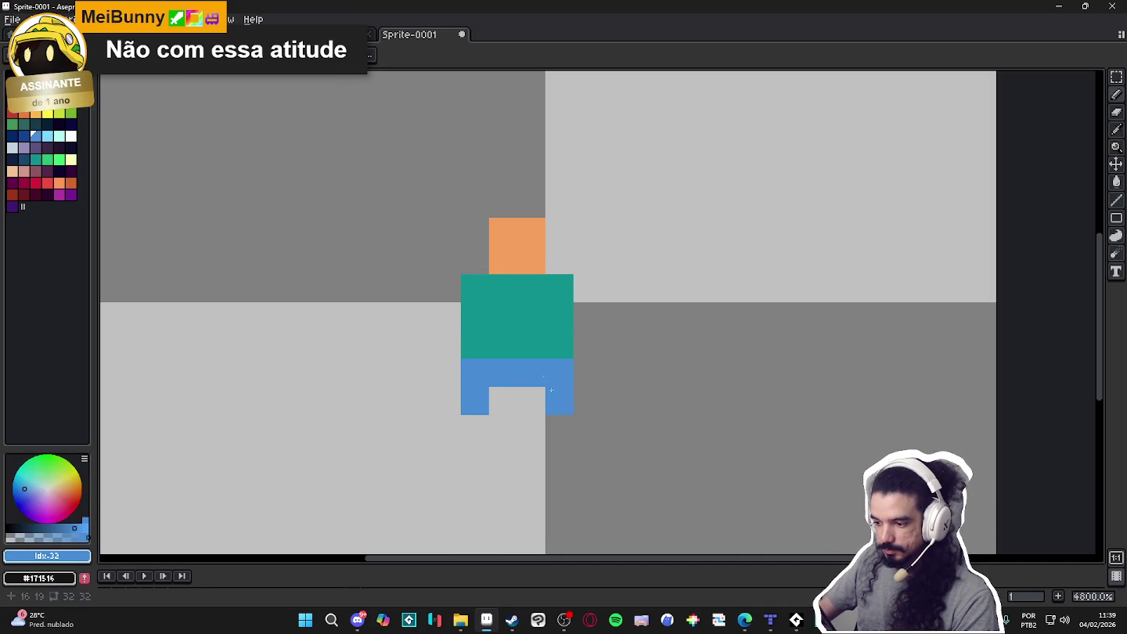
Add orange feet under both legs and orange left and right arms
{"action": "left_click", "coordinate": [517, 259], "text": "alt"}
{"action": "left_click", "coordinate": [559, 430]}
{"action": "left_click", "coordinate": [475, 429]}
{"action": "key", "text": "alt"}
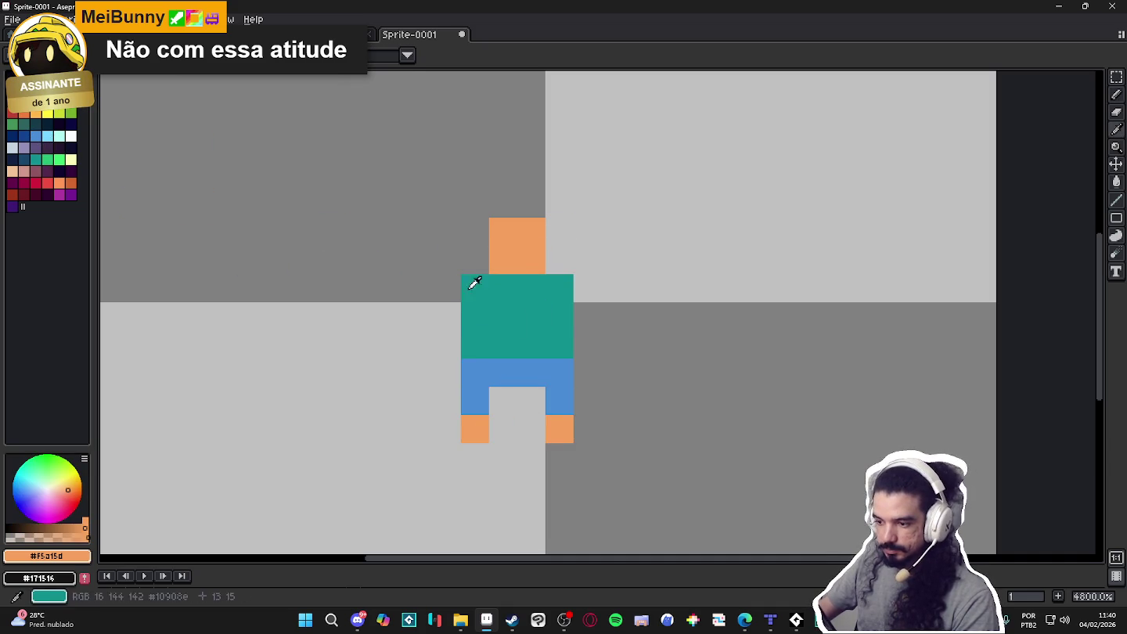
{"action": "left_click_drag", "start_coordinate": [448, 313], "coordinate": [448, 289]}
{"action": "left_click", "coordinate": [560, 288]}
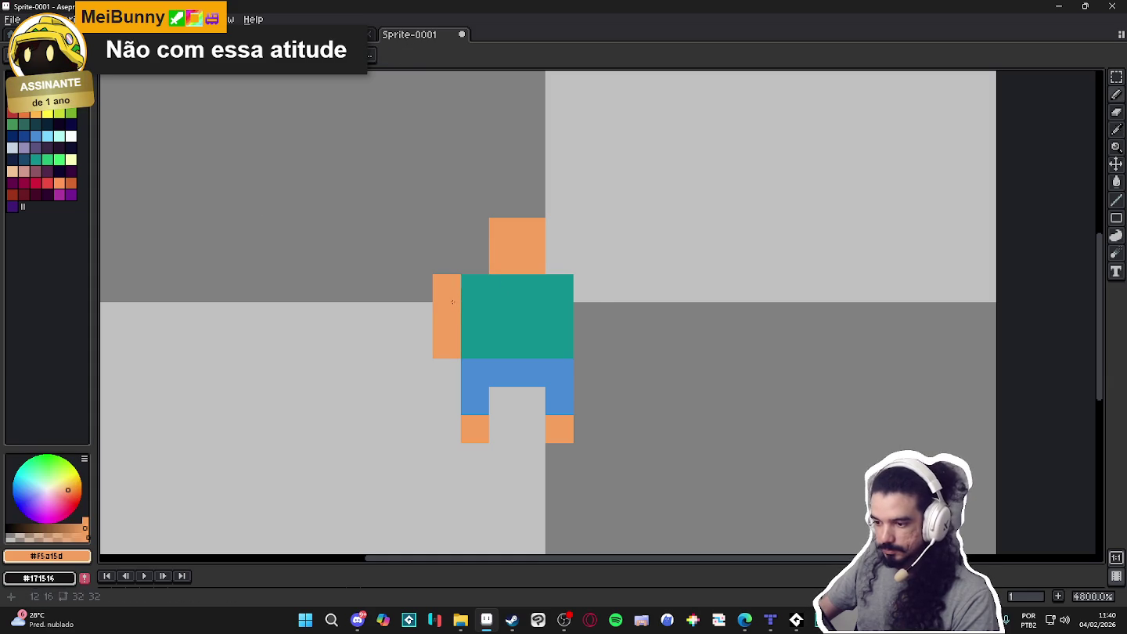
{"action": "key", "text": "ctrl+z"}
{"action": "left_click_drag", "start_coordinate": [588, 288], "coordinate": [588, 344]}
Try an extra right-arm pixel and undo it, then pick the dark outline colour and rectangular selection
{"action": "scroll", "coordinate": [589, 344], "scroll_direction": "down", "scroll_amount": 3}
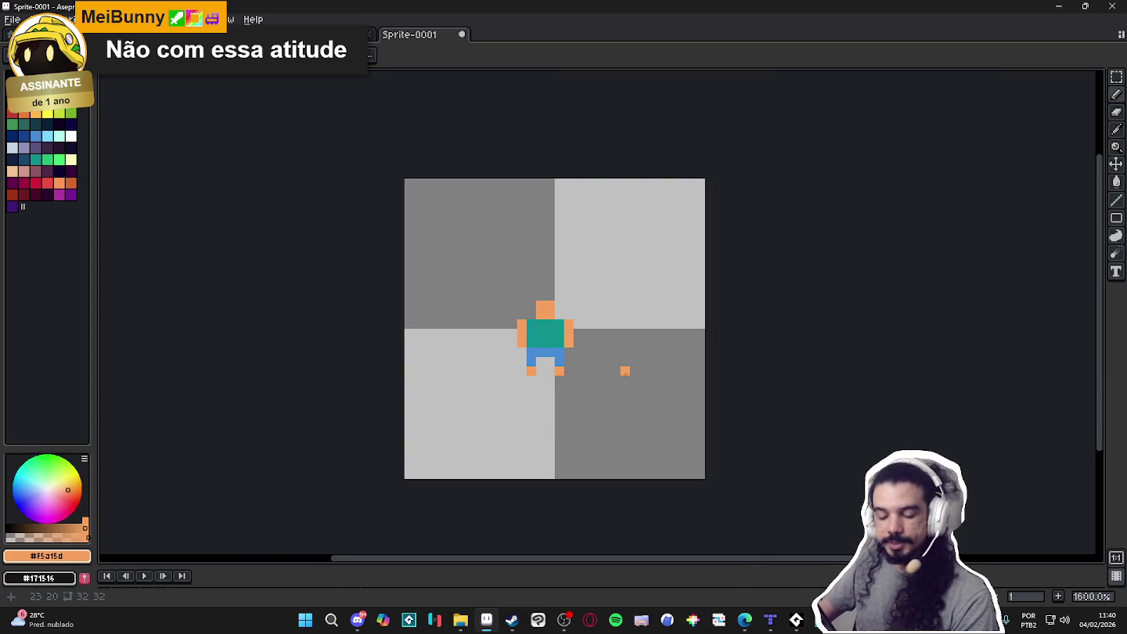
{"action": "scroll", "coordinate": [597, 342], "scroll_direction": "up", "scroll_amount": 3}
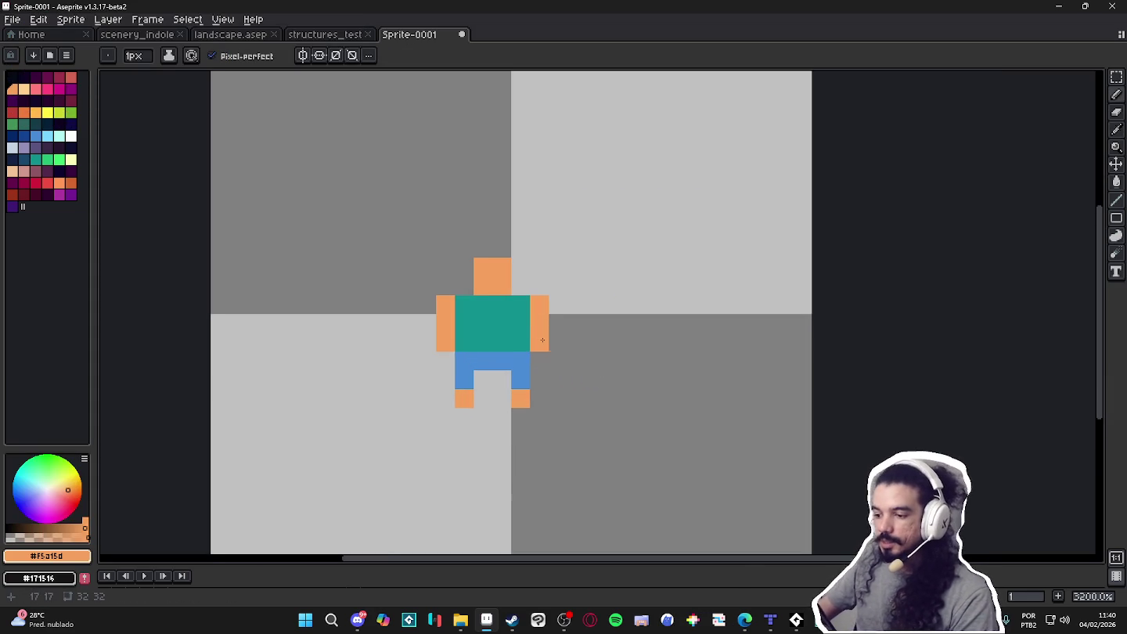
{"action": "scroll", "coordinate": [545, 344], "scroll_direction": "up", "scroll_amount": 2}
{"action": "left_click", "coordinate": [558, 335]}
{"action": "scroll", "coordinate": [557, 335], "scroll_direction": "down", "scroll_amount": 3}
{"action": "key", "text": "ctrl+z"}
{"action": "scroll", "coordinate": [552, 333], "scroll_direction": "up", "scroll_amount": 1}
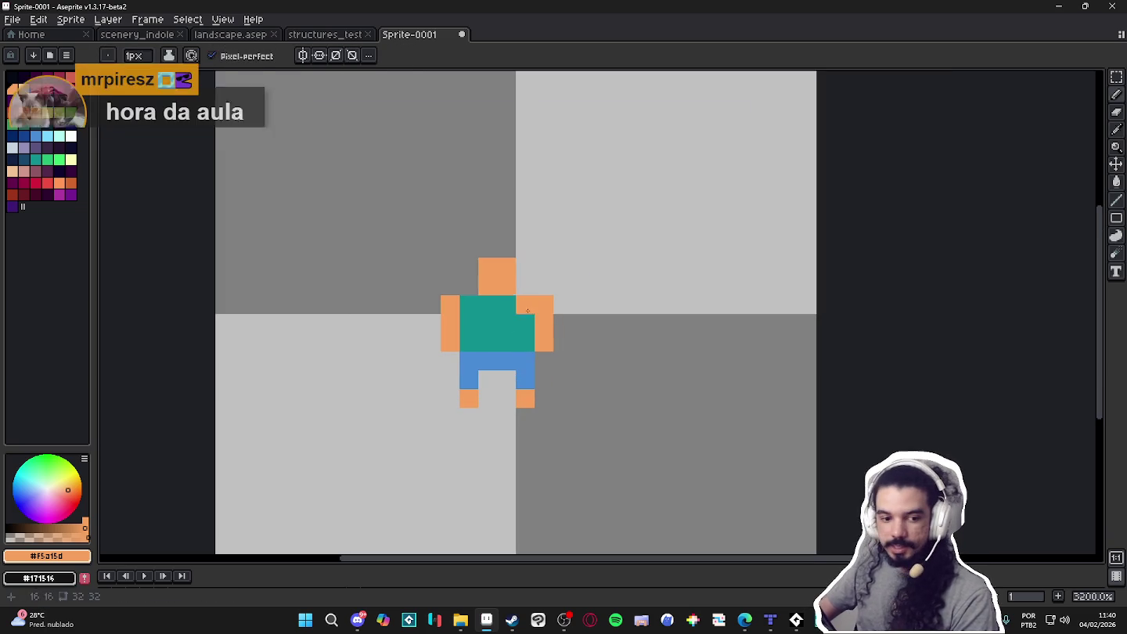
{"action": "scroll", "coordinate": [551, 329], "scroll_direction": "down", "scroll_amount": 1}
{"action": "scroll", "coordinate": [551, 329], "scroll_direction": "up", "scroll_amount": 1}
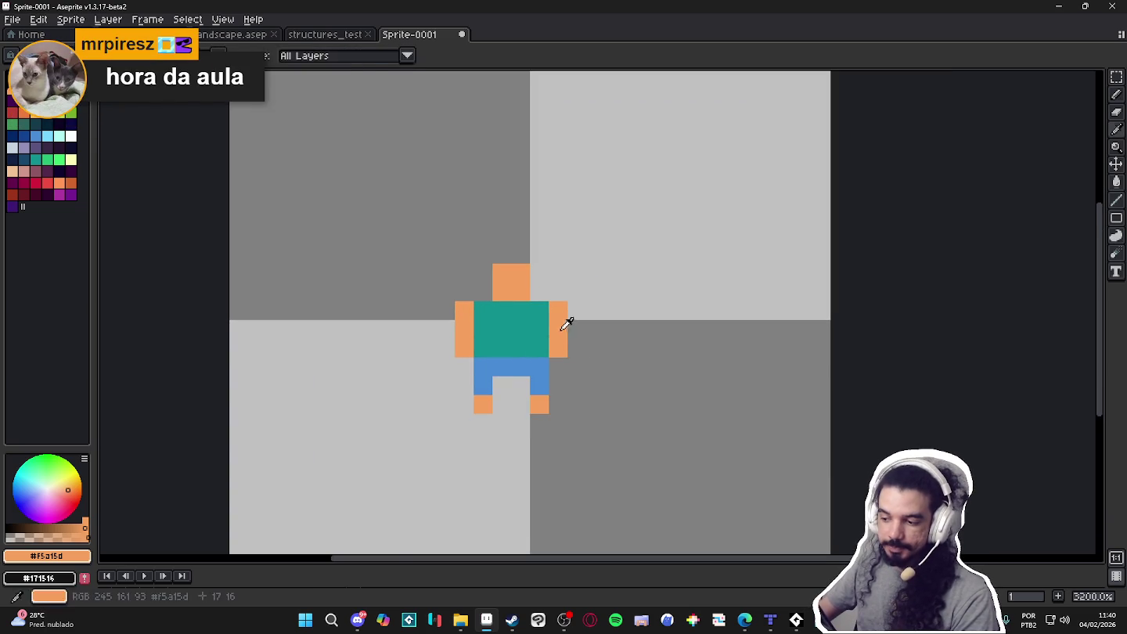
{"action": "left_click", "coordinate": [11, 76]}
{"action": "left_click", "coordinate": [1117, 77]}
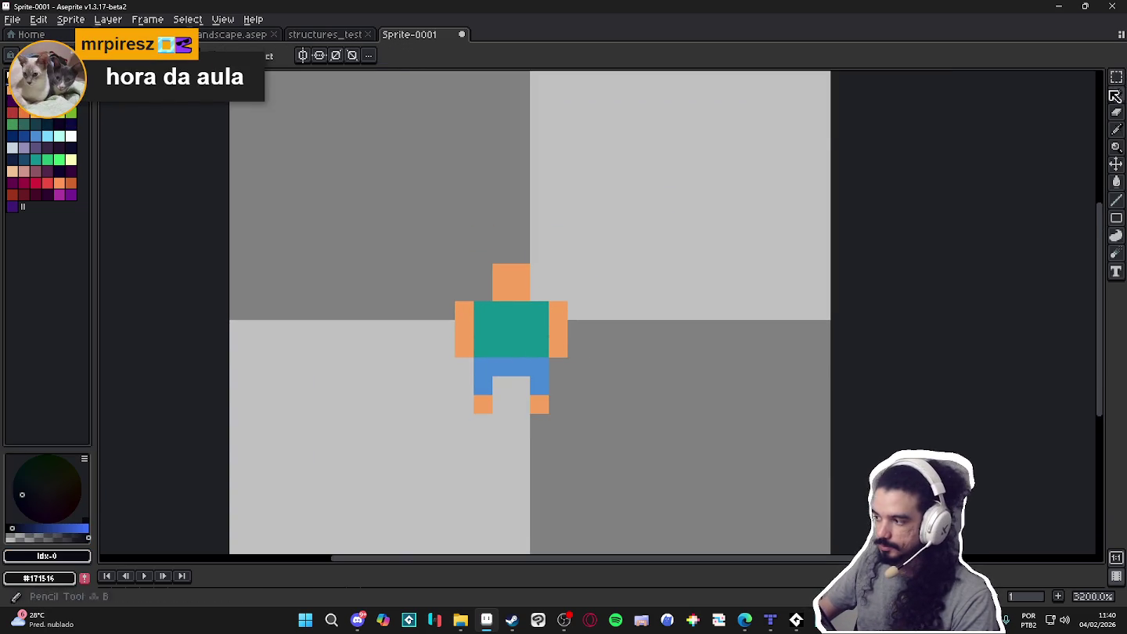
Add a square-cornered dark outline around the figure
{"action": "key", "text": "shift+o"}
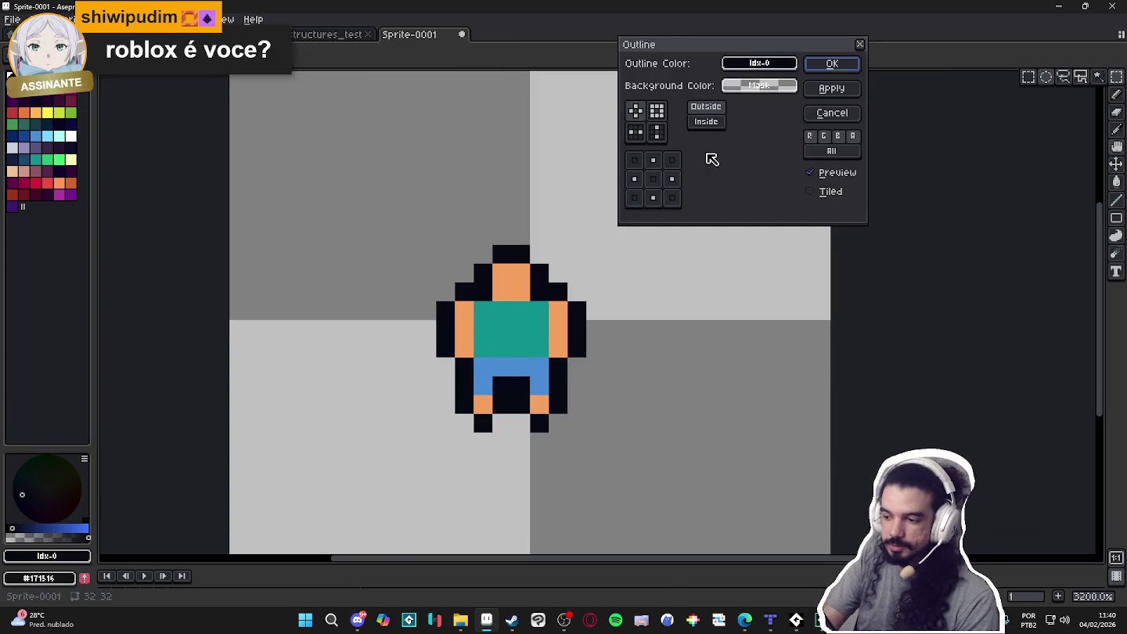
{"action": "left_click", "coordinate": [658, 112]}
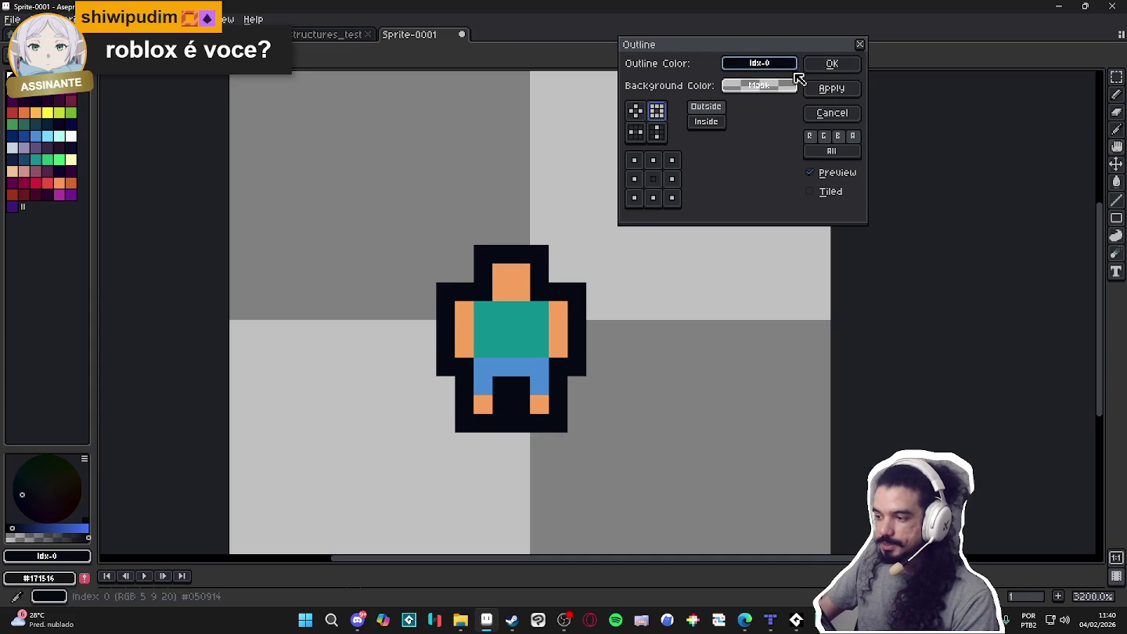
{"action": "left_click", "coordinate": [832, 63]}
{"action": "scroll", "coordinate": [642, 222], "scroll_direction": "down", "scroll_amount": 1}
With the pencil, paint an orange #F5A15D test pixel beside the character
{"action": "key", "text": "b"}
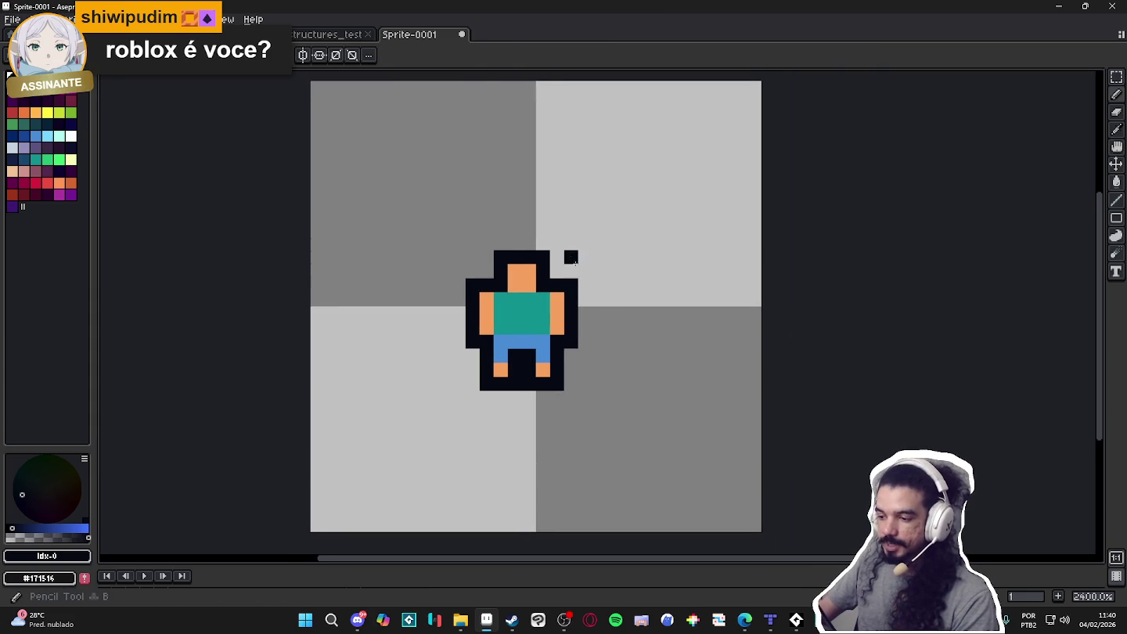
{"action": "scroll", "coordinate": [568, 251], "scroll_direction": "down", "scroll_amount": 1}
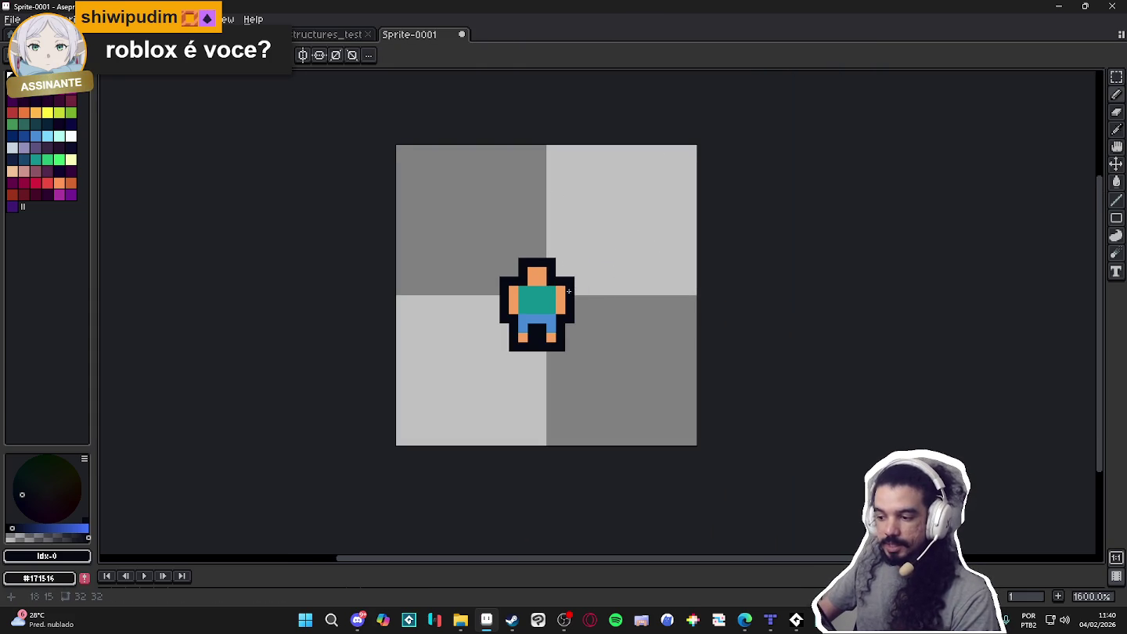
{"action": "scroll", "coordinate": [570, 291], "scroll_direction": "up", "scroll_amount": 1}
{"action": "scroll", "coordinate": [570, 292], "scroll_direction": "up", "scroll_amount": 1}
{"action": "scroll", "coordinate": [536, 288], "scroll_direction": "down", "scroll_amount": 2}
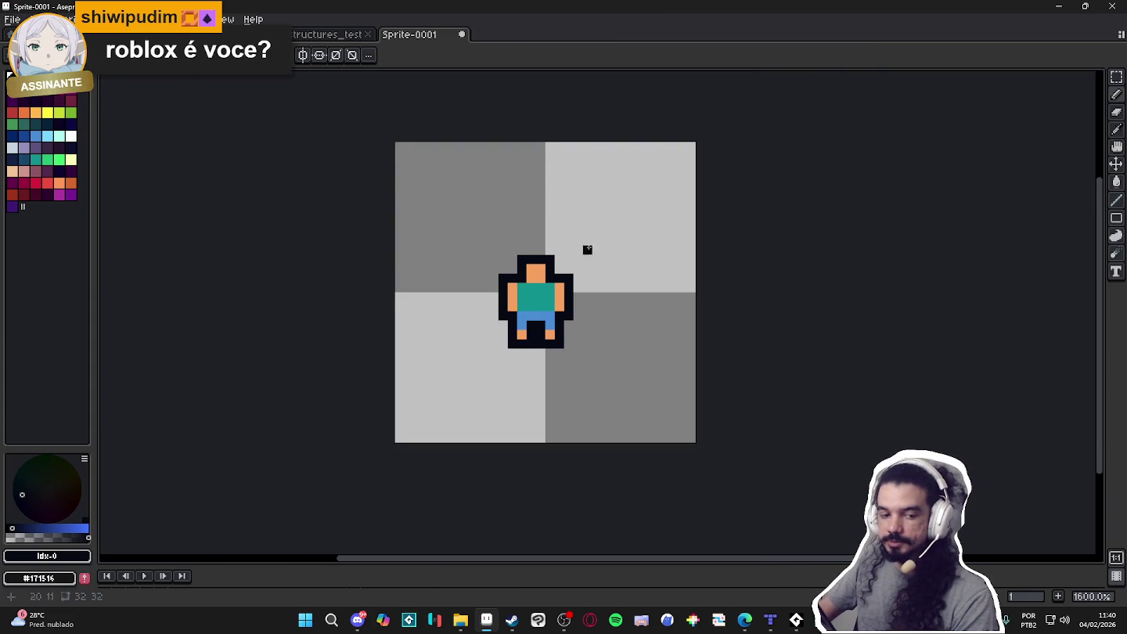
{"action": "scroll", "coordinate": [560, 242], "scroll_direction": "up", "scroll_amount": 1}
{"action": "scroll", "coordinate": [575, 286], "scroll_direction": "up", "scroll_amount": 1}
{"action": "left_click", "coordinate": [548, 287], "text": "alt"}
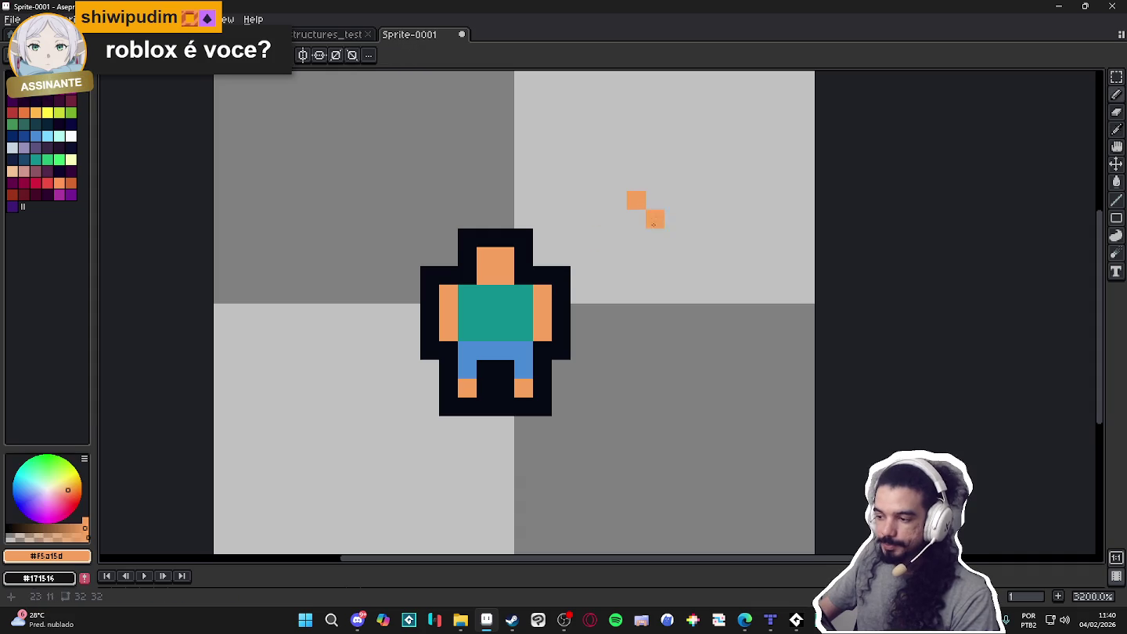
{"action": "left_click", "coordinate": [644, 205]}
Paint a second orange pixel diagonally below, then undo the orange test pixels
{"action": "scroll", "coordinate": [634, 235], "scroll_direction": "down", "scroll_amount": 2}
{"action": "scroll", "coordinate": [652, 220], "scroll_direction": "up", "scroll_amount": 2}
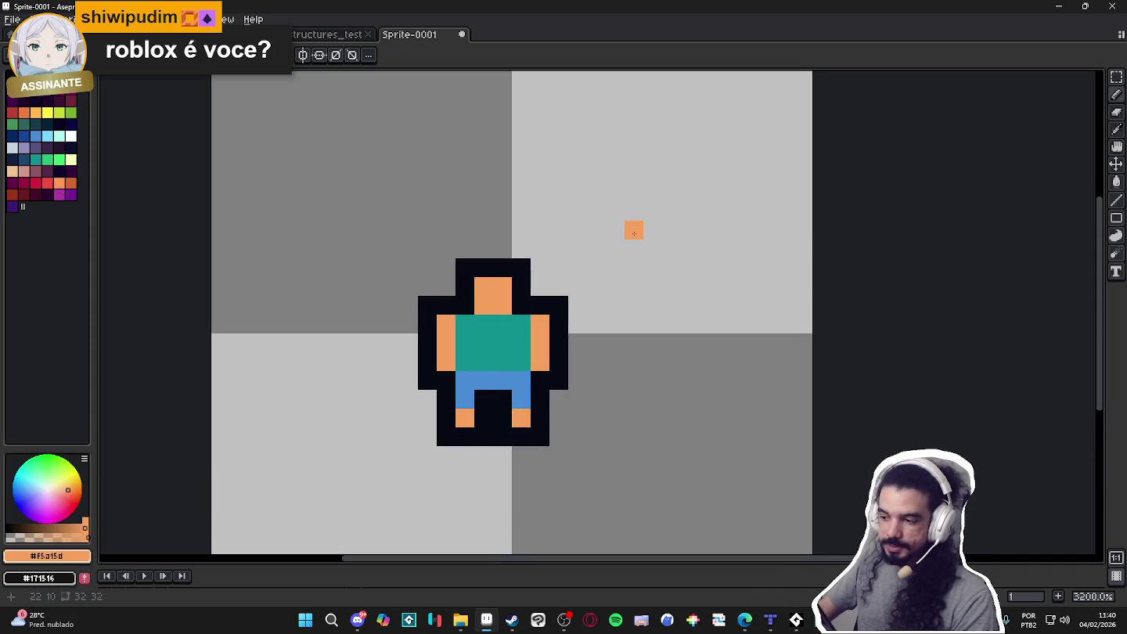
{"action": "left_click", "coordinate": [612, 250]}
{"action": "scroll", "coordinate": [613, 250], "scroll_direction": "down", "scroll_amount": 2}
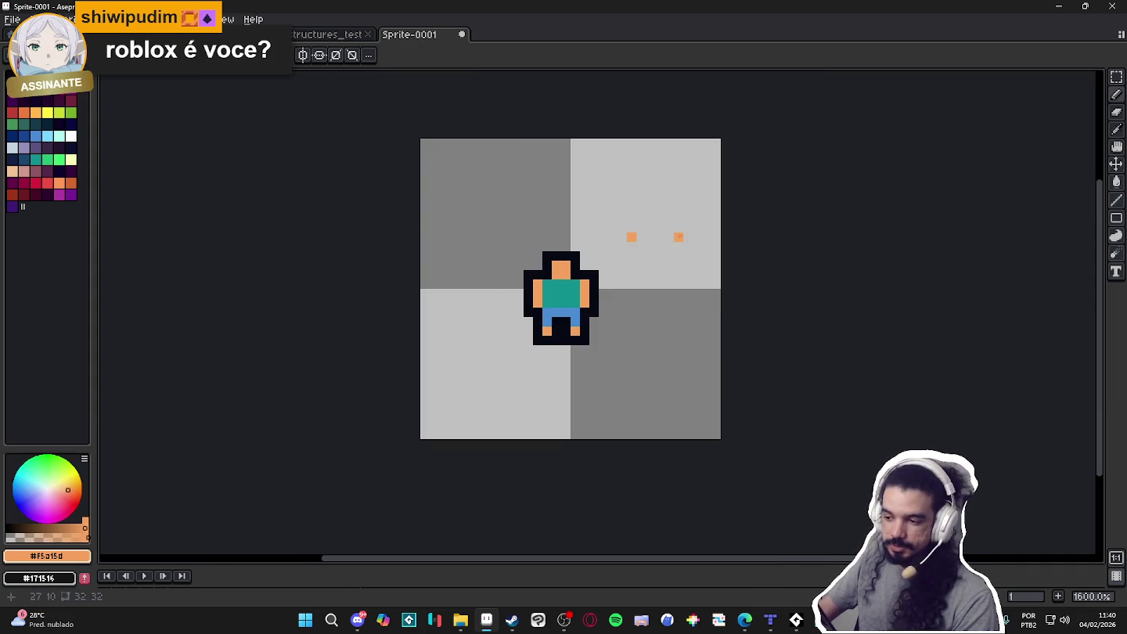
{"action": "scroll", "coordinate": [631, 265], "scroll_direction": "up", "scroll_amount": 1}
{"action": "key", "text": "ctrl+z"}
{"action": "key", "text": "ctrl+z"}
Paint a black outline-colour test pixel beside the character and undo it
{"action": "left_click", "coordinate": [593, 270], "text": "alt"}
{"action": "left_click", "coordinate": [645, 229]}
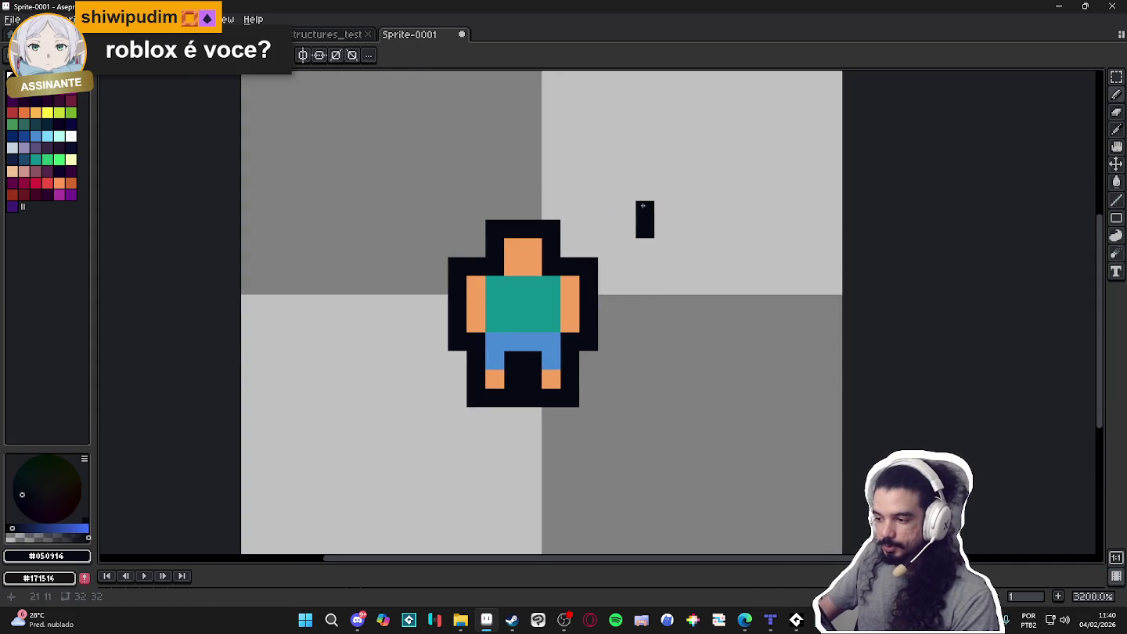
{"action": "scroll", "coordinate": [625, 218], "scroll_direction": "down", "scroll_amount": 4}
{"action": "key", "text": "ctrl+z"}
{"action": "scroll", "coordinate": [617, 266], "scroll_direction": "up", "scroll_amount": 3}
Paint an orange #F5A15D test pixel and diagonal line, then undo the line
{"action": "left_click", "coordinate": [600, 274], "text": "alt"}
{"action": "left_click", "coordinate": [667, 259]}
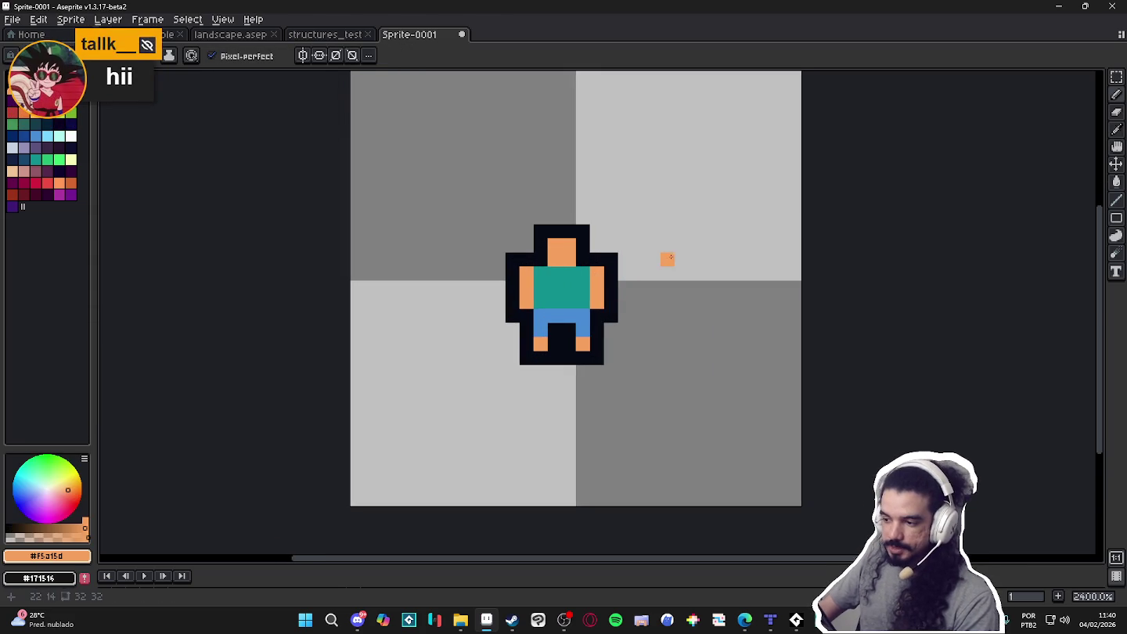
{"action": "left_click_drag", "start_coordinate": [638, 118], "coordinate": [779, 274]}
{"action": "key", "text": "ctrl+z"}
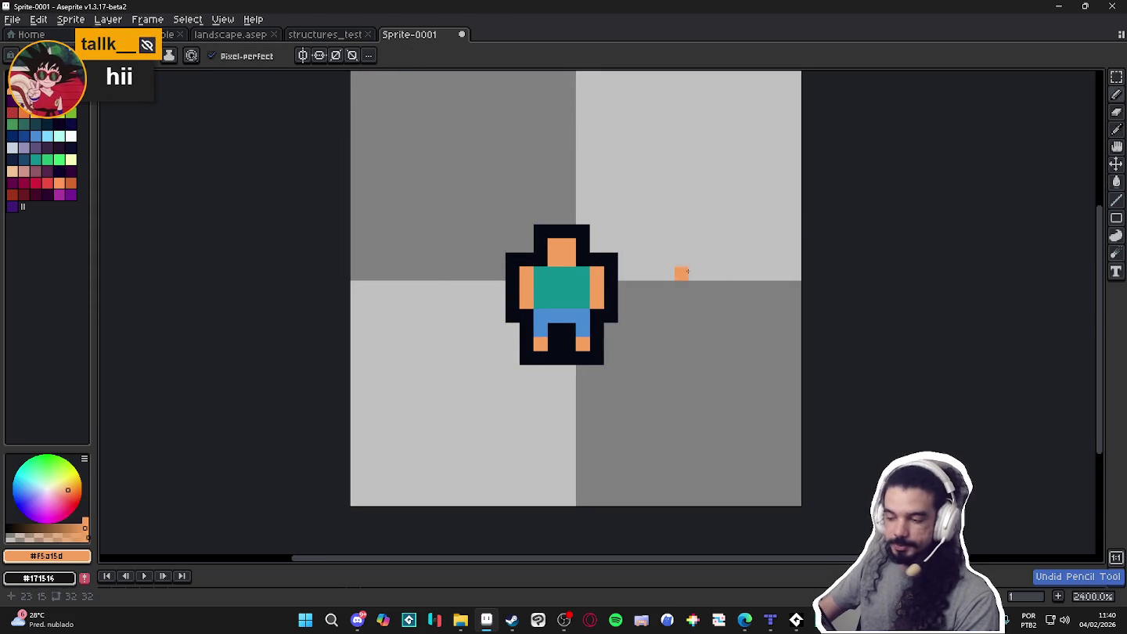
Close the Sprite-0001 document
{"action": "scroll", "coordinate": [634, 274], "scroll_direction": "down", "scroll_amount": 2}
{"action": "scroll", "coordinate": [610, 271], "scroll_direction": "up", "scroll_amount": 3}
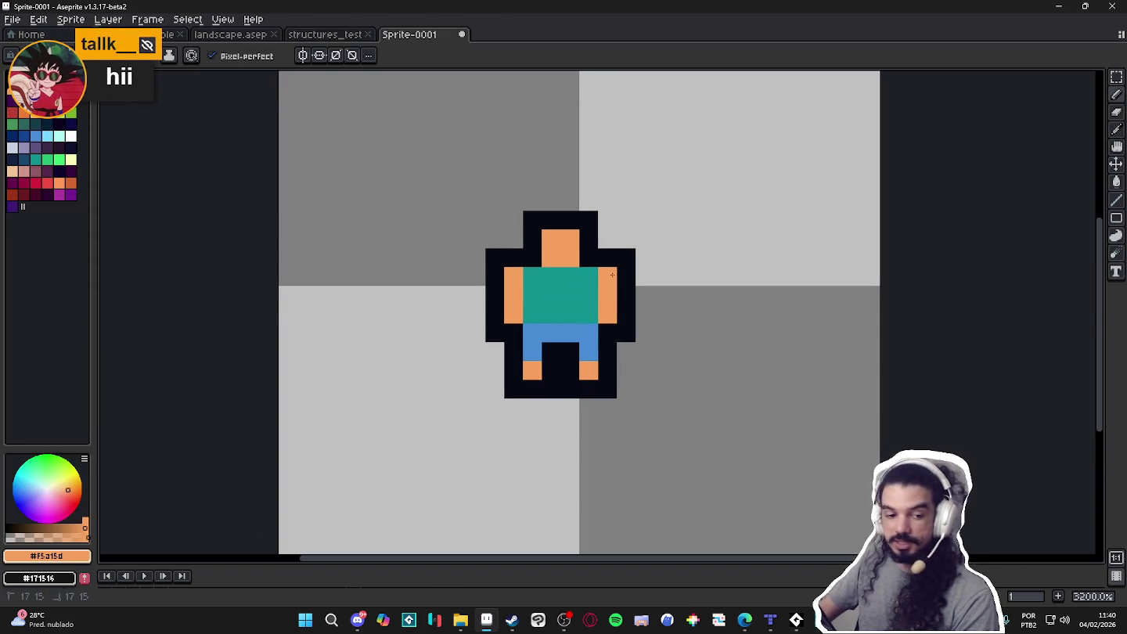
{"action": "scroll", "coordinate": [613, 272], "scroll_direction": "down", "scroll_amount": 1}
{"action": "scroll", "coordinate": [547, 236], "scroll_direction": "down", "scroll_amount": 1}
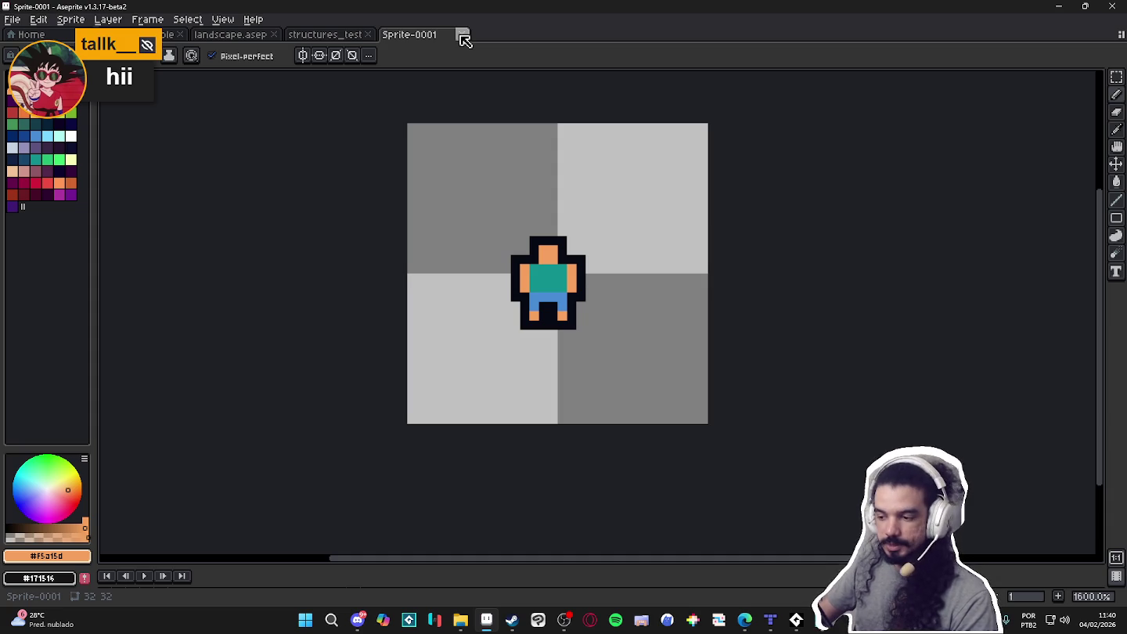
{"action": "left_click", "coordinate": [463, 36]}
Discard Sprite-0001, close structures_test, and sample #1c191a from the landscape
{"action": "left_click", "coordinate": [548, 338]}
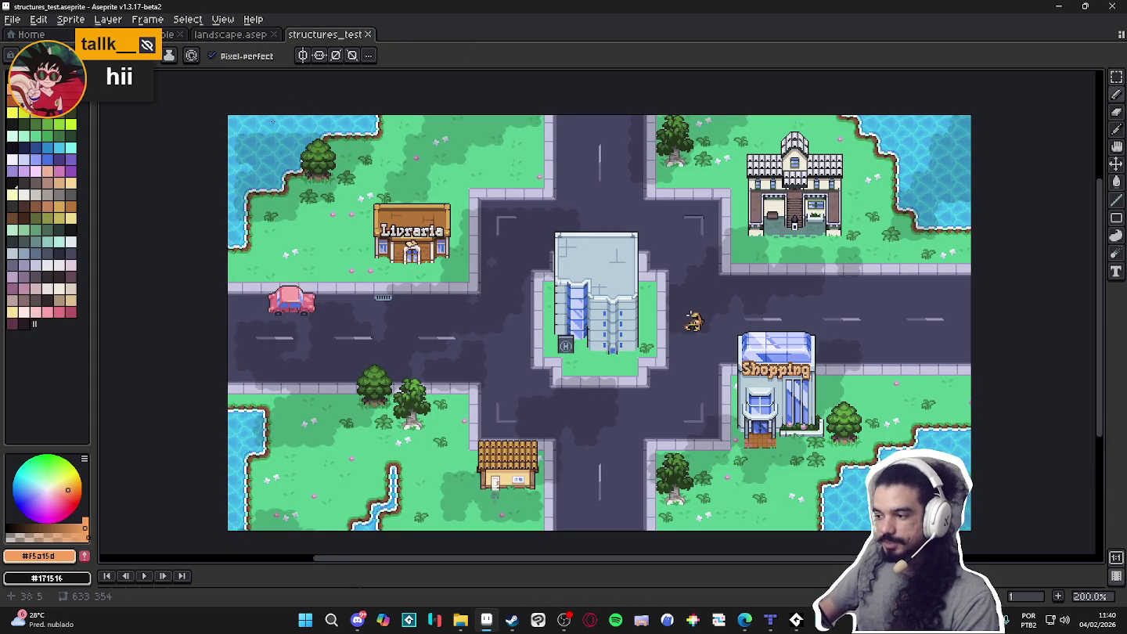
{"action": "left_click", "coordinate": [370, 34]}
{"action": "left_click_drag", "start_coordinate": [723, 279], "coordinate": [687, 300]}
{"action": "scroll", "coordinate": [687, 299], "scroll_direction": "up", "scroll_amount": 1}
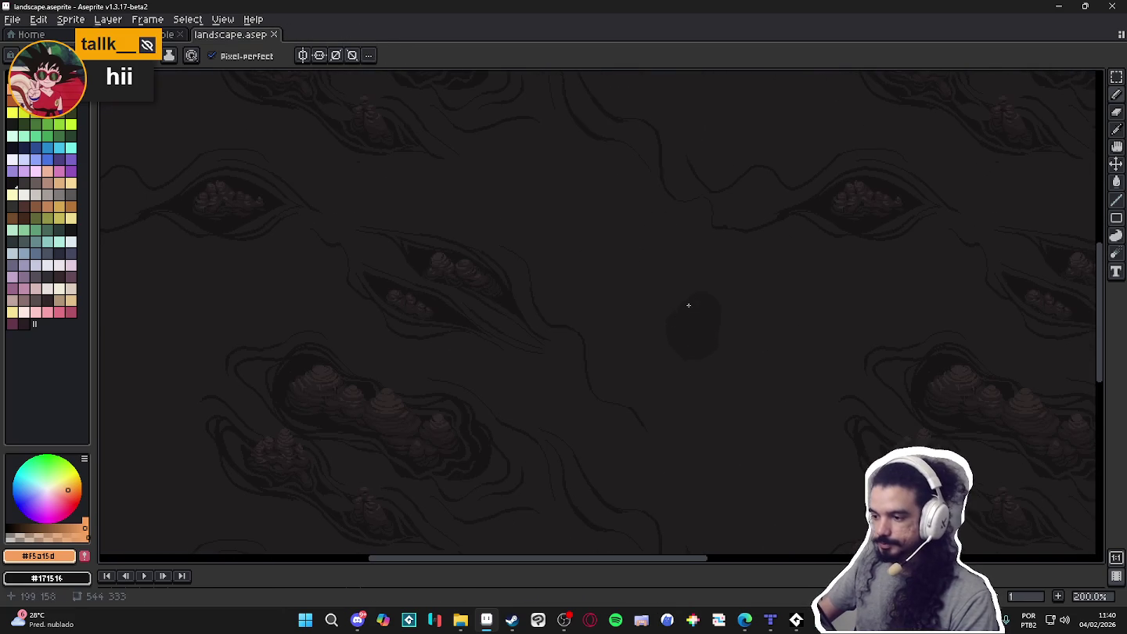
{"action": "left_click", "coordinate": [687, 315], "text": "alt"}
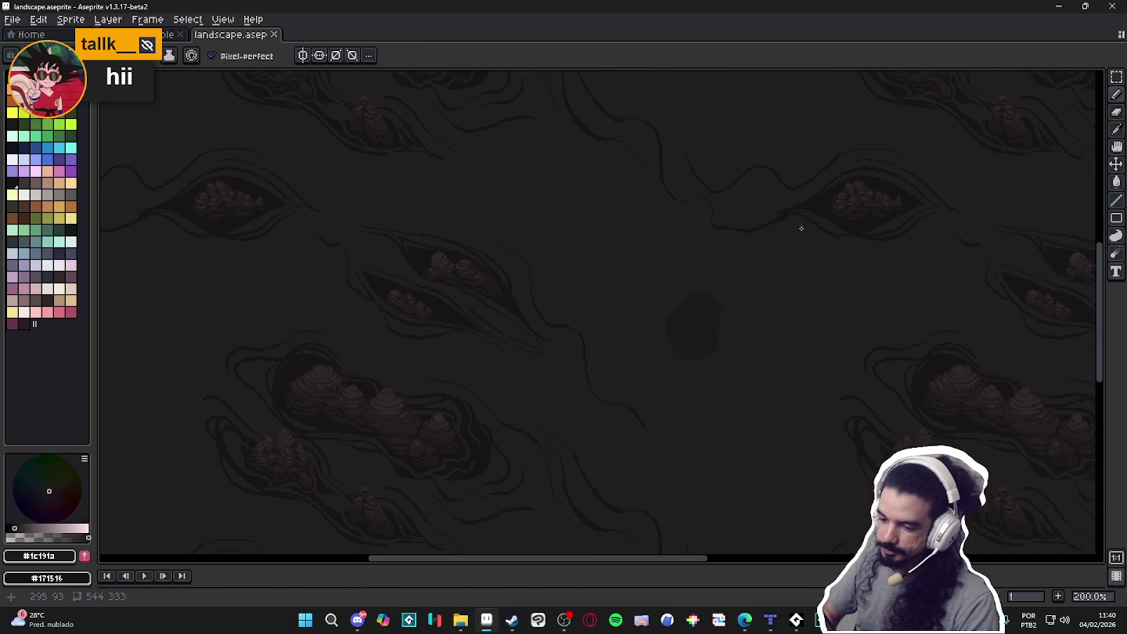
Sample the dark landscape colour, draw a trial stroke, and make pencil size follow pen pressure
{"action": "left_click", "coordinate": [717, 306], "text": "alt"}
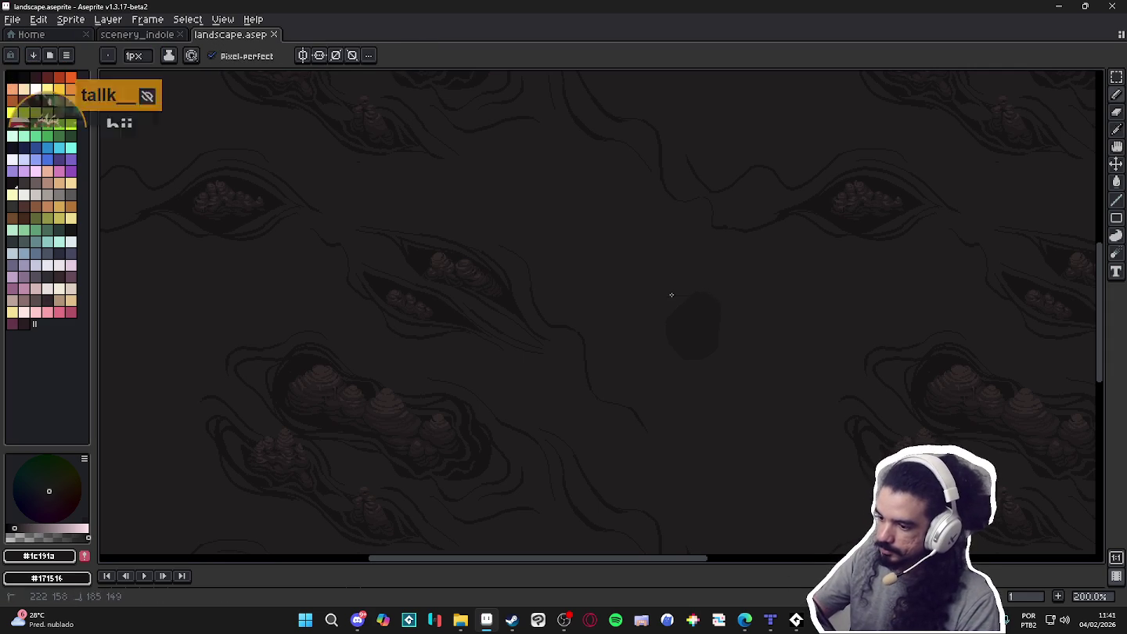
{"action": "left_click_drag", "start_coordinate": [404, 195], "coordinate": [472, 203]}
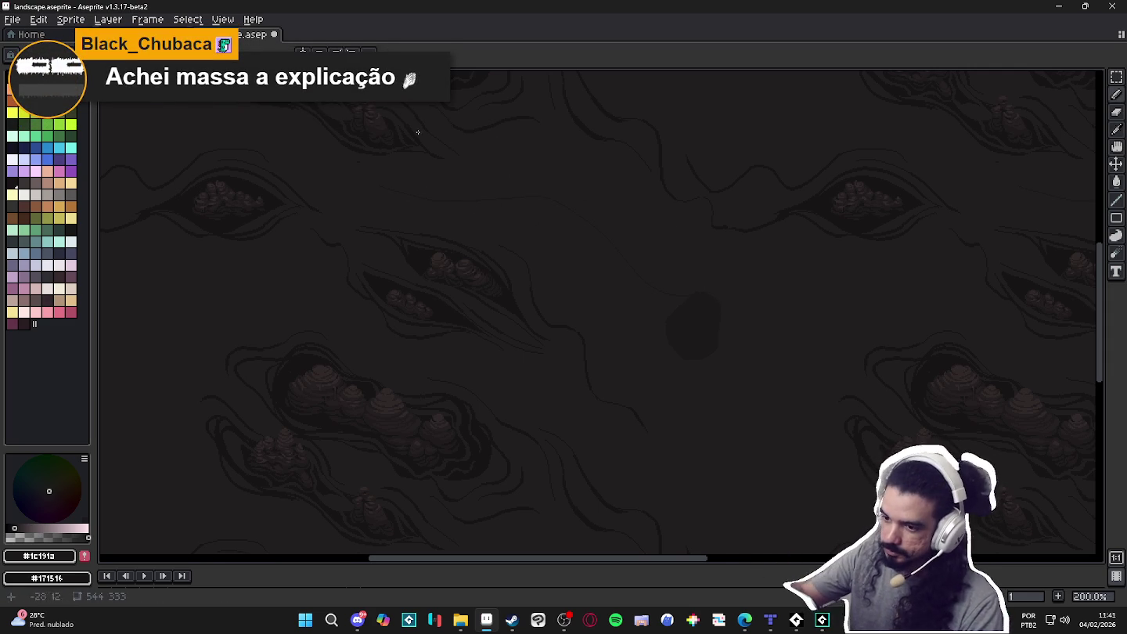
{"action": "left_click", "coordinate": [192, 54]}
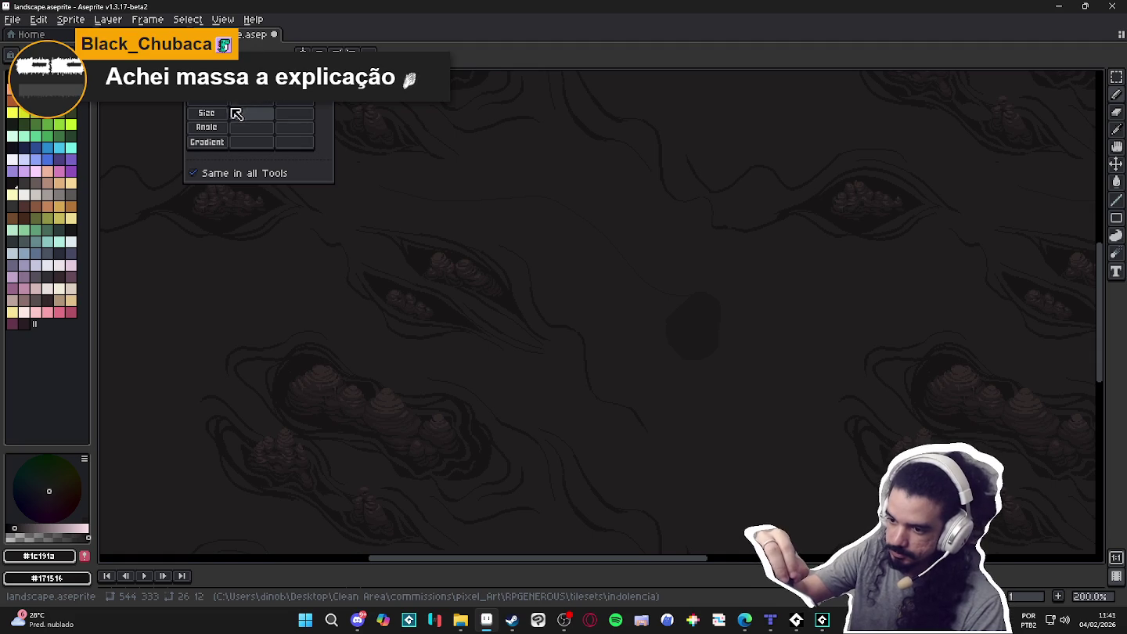
{"action": "left_click", "coordinate": [387, 187]}
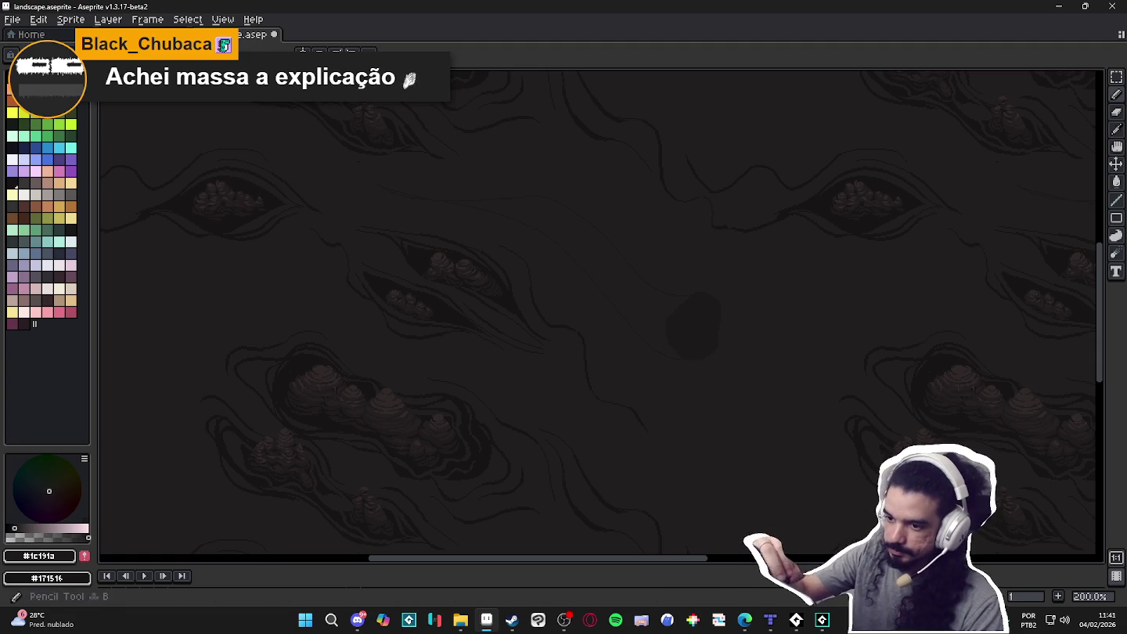
{"action": "left_click", "coordinate": [192, 53]}
{"action": "left_click", "coordinate": [250, 112]}
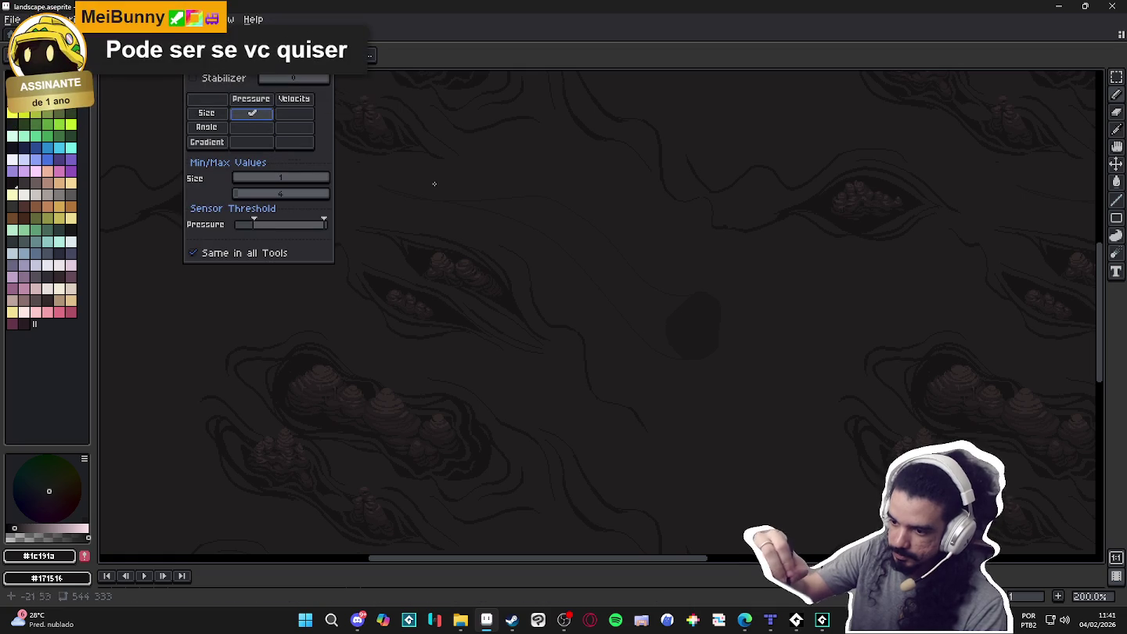
{"action": "left_click", "coordinate": [700, 336]}
Undo the trial strokes and bucket-fill the river channel with the dark colour
{"action": "key", "text": "ctrl+z"}
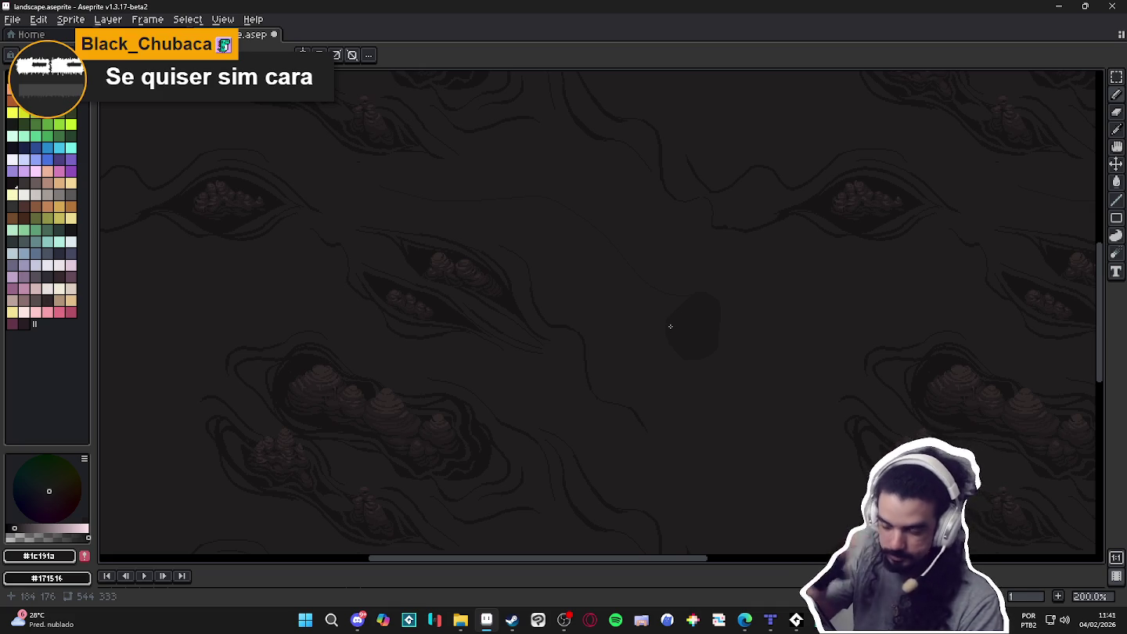
{"action": "key", "text": "ctrl+z"}
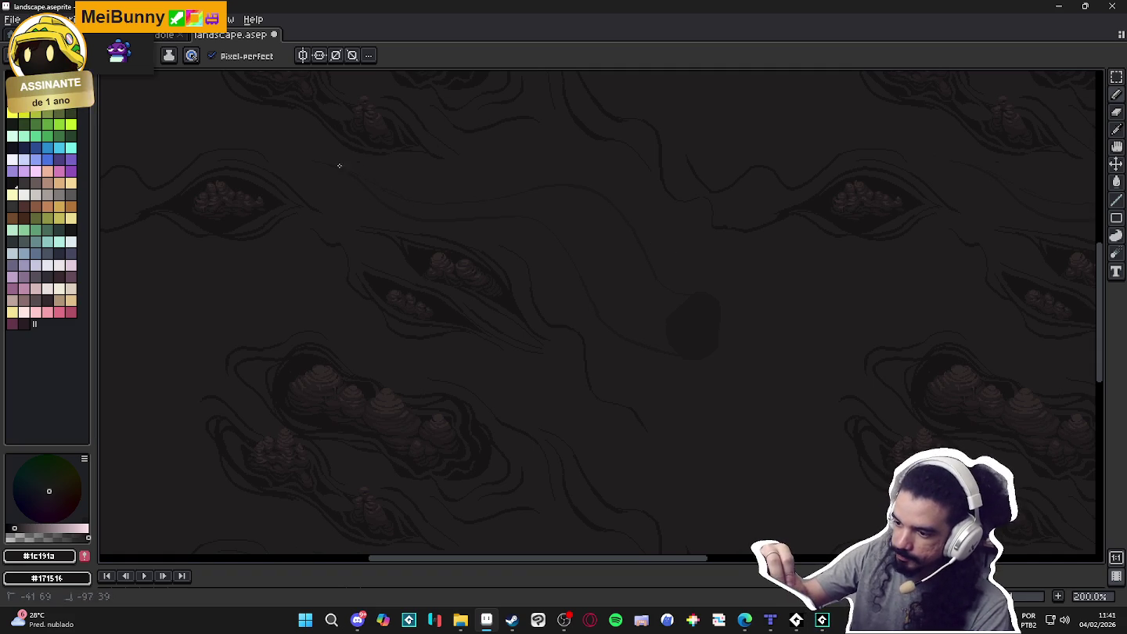
{"action": "key", "text": "g"}
{"action": "left_click", "coordinate": [667, 286]}
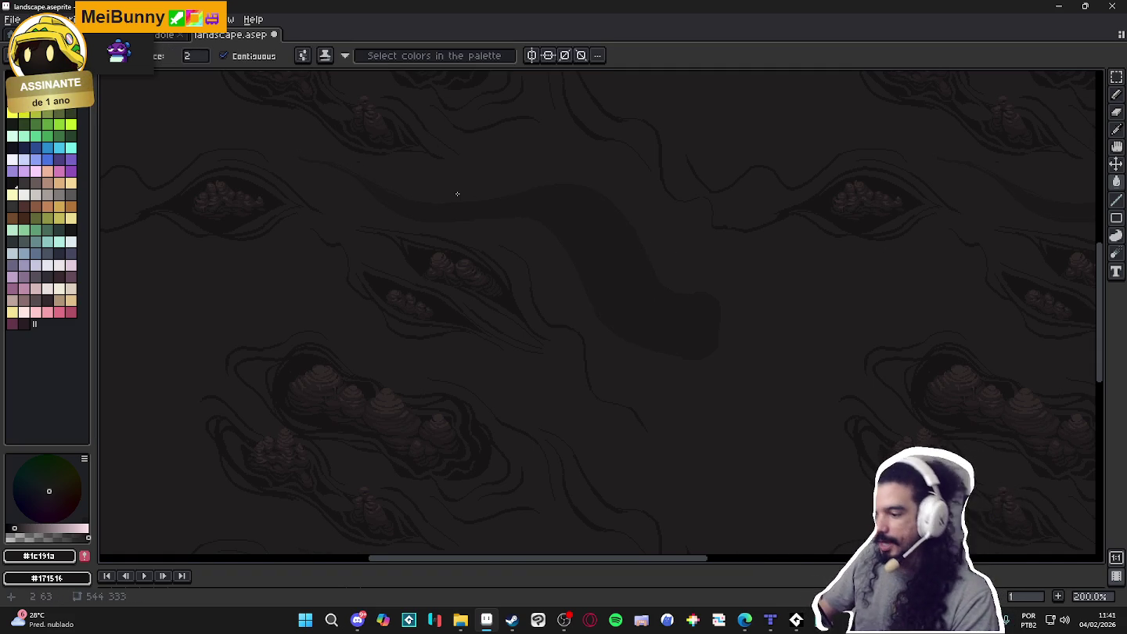
Compare the river fill by undoing and redoing it, then bring the wavy band into view
{"action": "scroll", "coordinate": [568, 309], "scroll_direction": "down", "scroll_amount": 1}
{"action": "scroll", "coordinate": [612, 320], "scroll_direction": "up", "scroll_amount": 1}
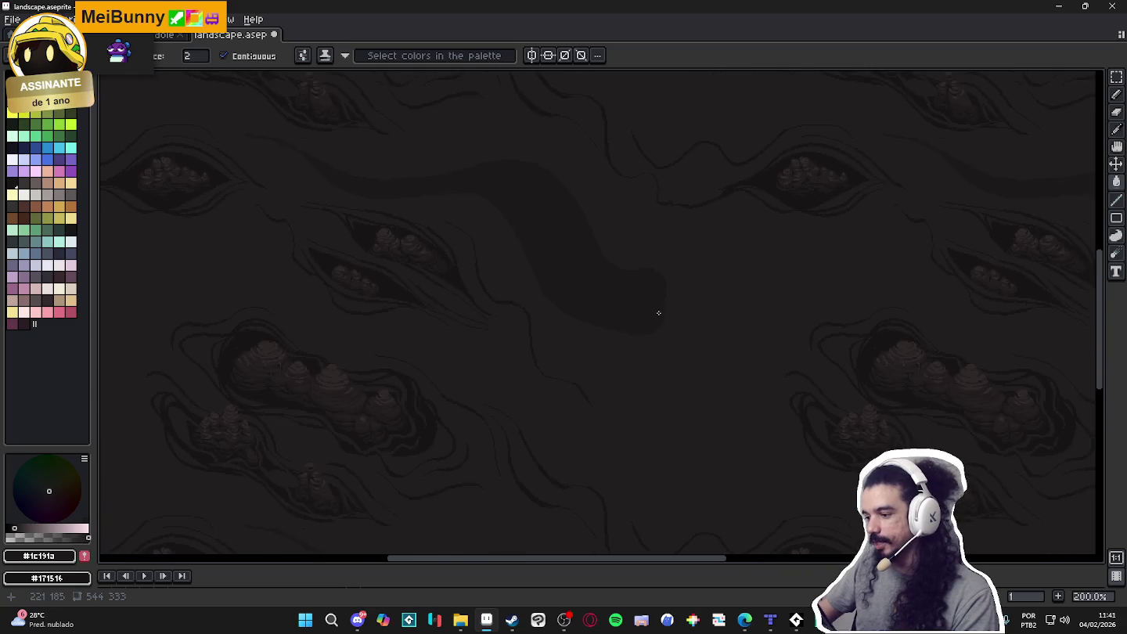
{"action": "left_click_drag", "start_coordinate": [659, 312], "coordinate": [589, 320]}
{"action": "scroll", "coordinate": [596, 311], "scroll_direction": "down", "scroll_amount": 1}
{"action": "scroll", "coordinate": [597, 312], "scroll_direction": "up", "scroll_amount": 1}
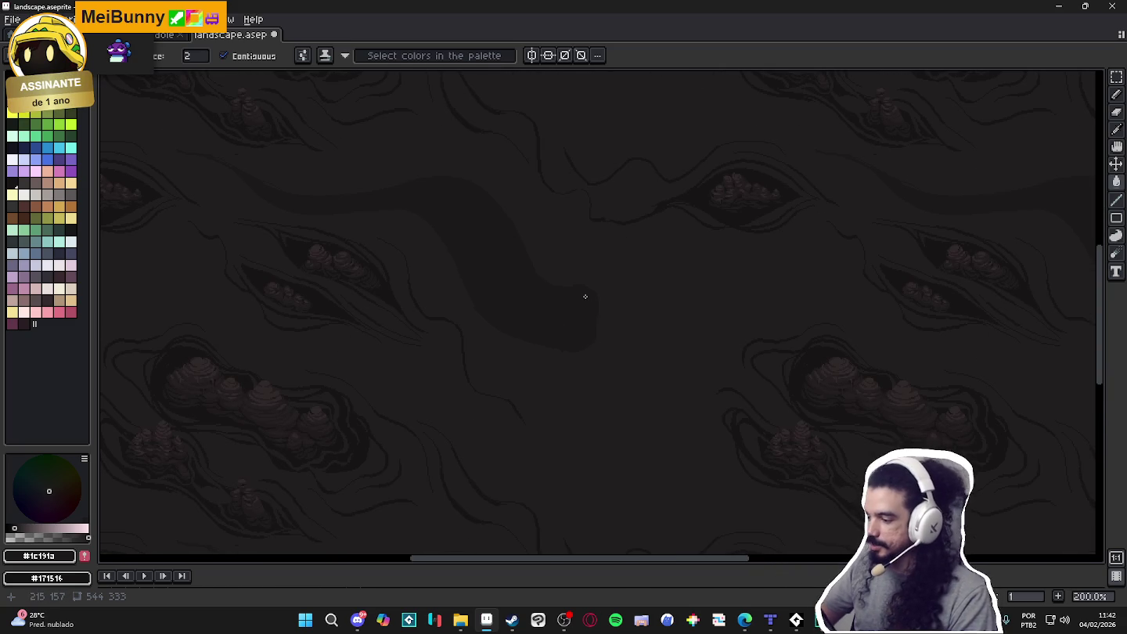
{"action": "key", "text": "ctrl+z"}
{"action": "key", "text": "ctrl+y"}
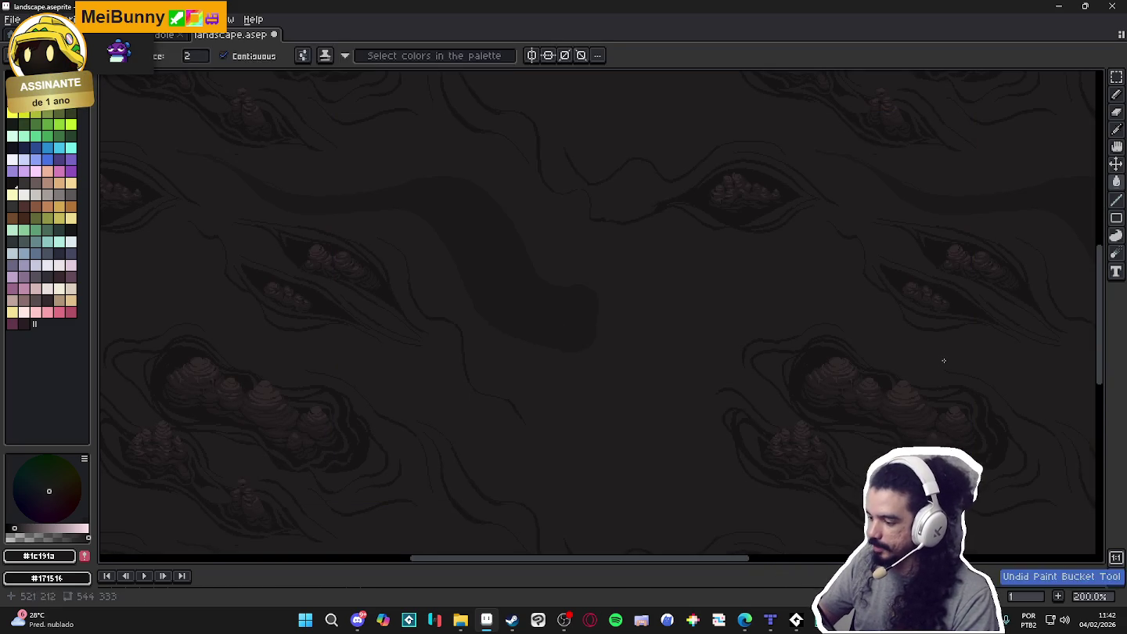
{"action": "key", "text": "b"}
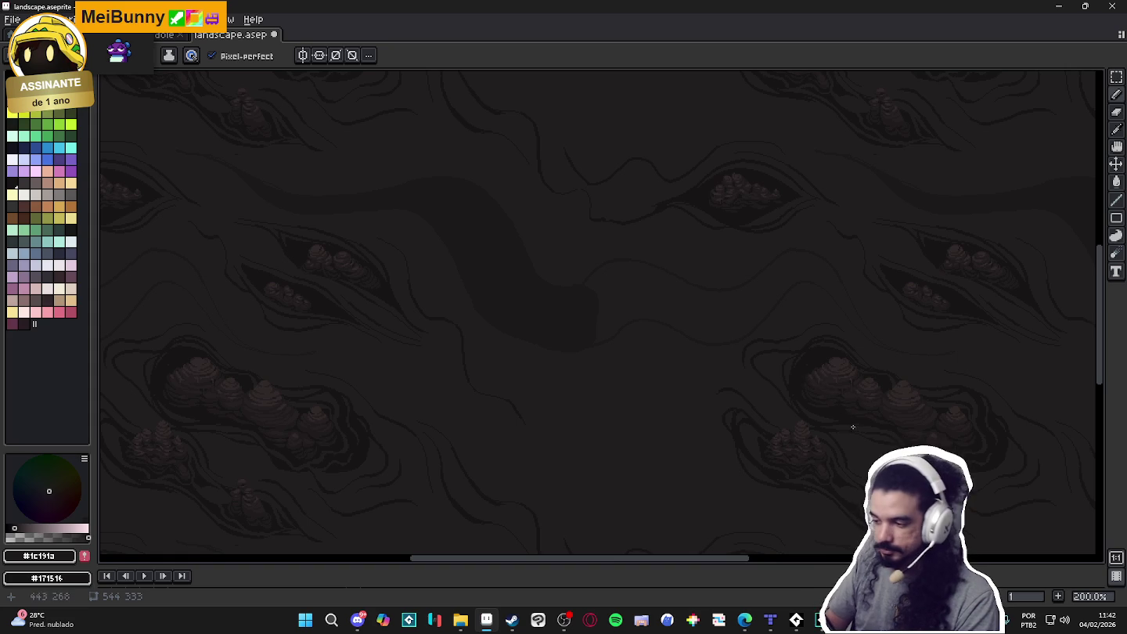
{"action": "left_click_drag", "start_coordinate": [895, 417], "coordinate": [743, 358]}
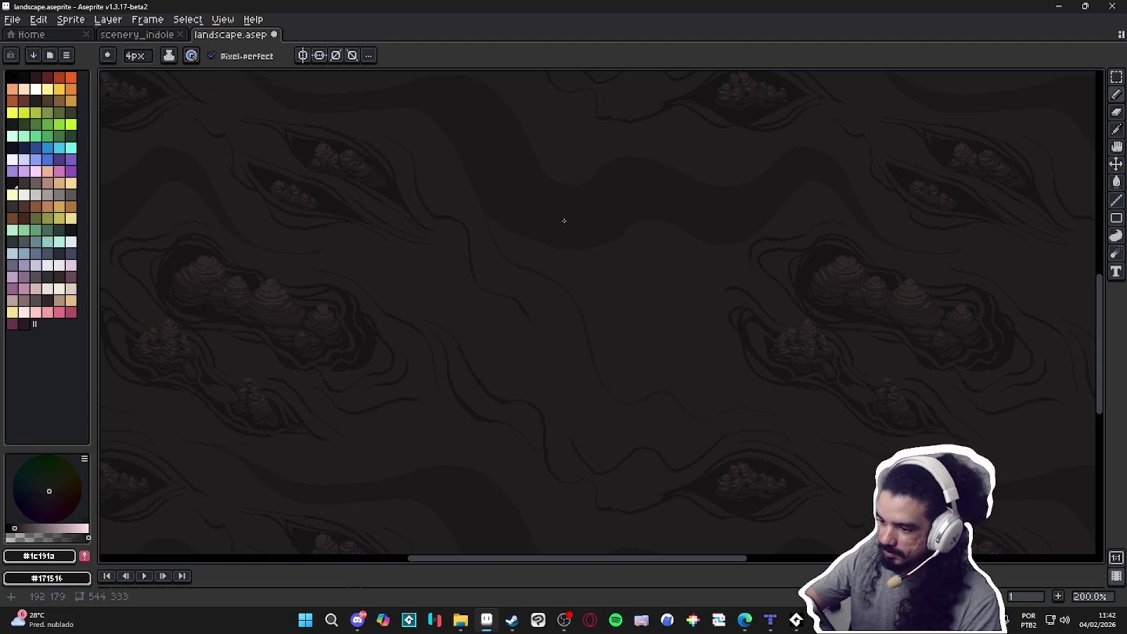
{"action": "left_click_drag", "start_coordinate": [629, 233], "coordinate": [636, 344]}
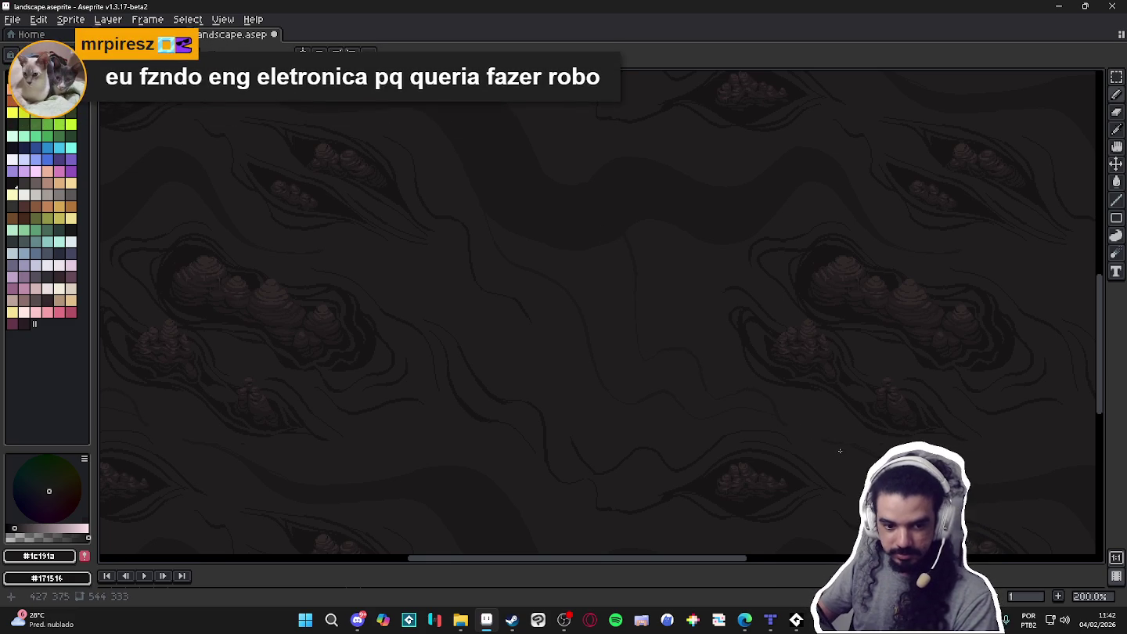
{"action": "key", "text": "g"}
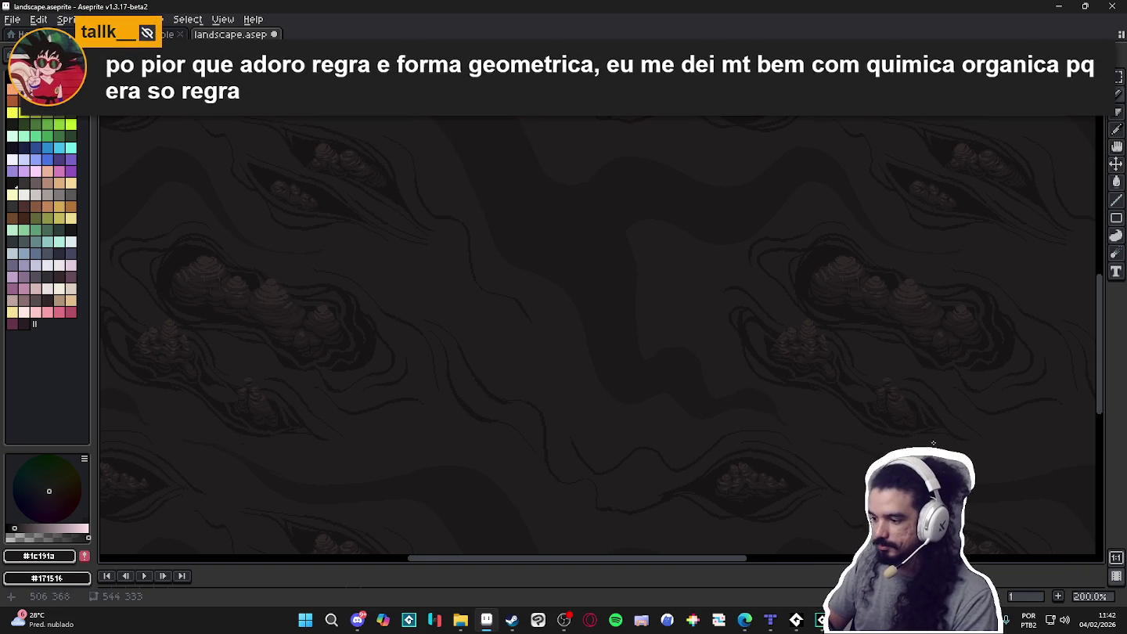
{"action": "left_click_drag", "start_coordinate": [923, 482], "coordinate": [823, 426]}
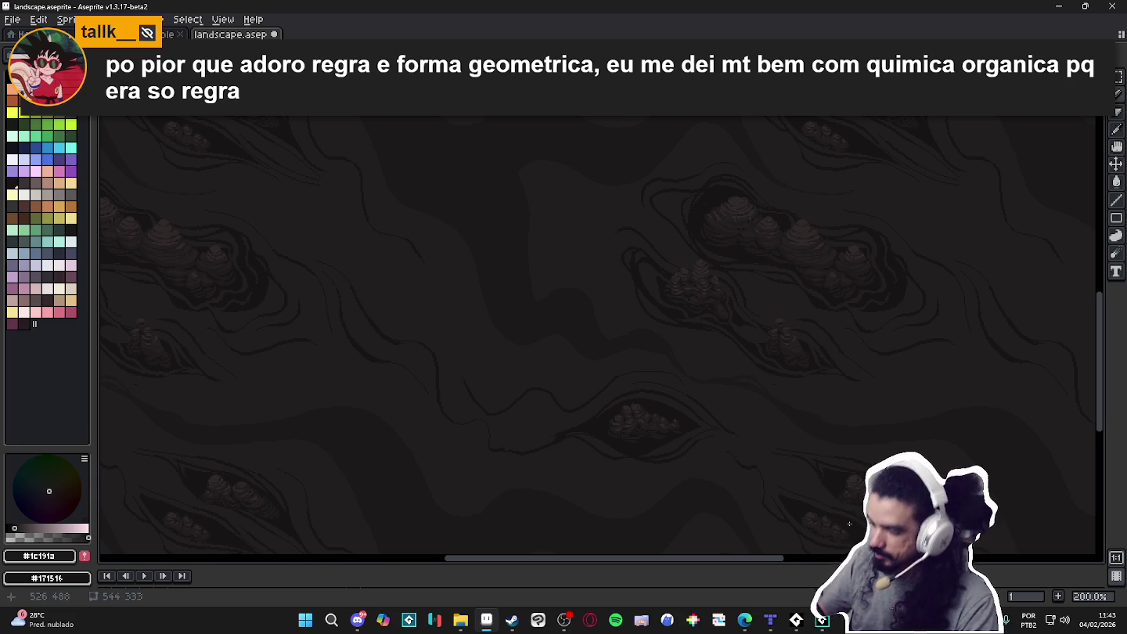
{"action": "scroll", "coordinate": [665, 259], "scroll_direction": "down", "scroll_amount": 1}
Zoom in and out to review the seamlessly tiling dark ribbon
{"action": "scroll", "coordinate": [547, 321], "scroll_direction": "up", "scroll_amount": 1}
{"action": "scroll", "coordinate": [551, 329], "scroll_direction": "down", "scroll_amount": 1}
{"action": "scroll", "coordinate": [469, 271], "scroll_direction": "up", "scroll_amount": 1}
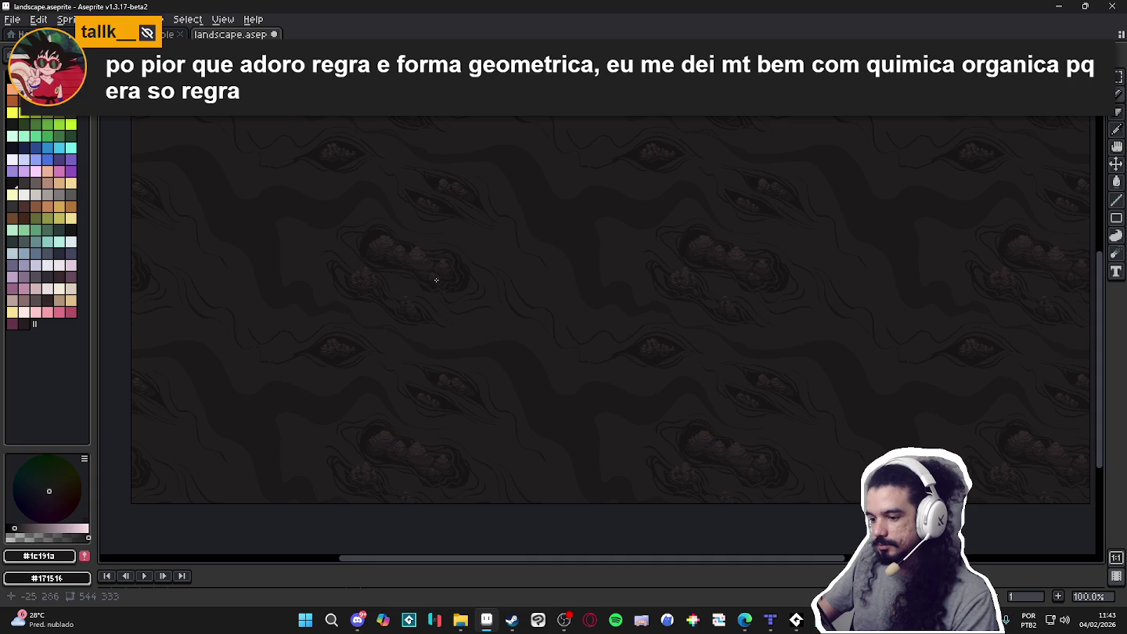
{"action": "scroll", "coordinate": [548, 291], "scroll_direction": "down", "scroll_amount": 1}
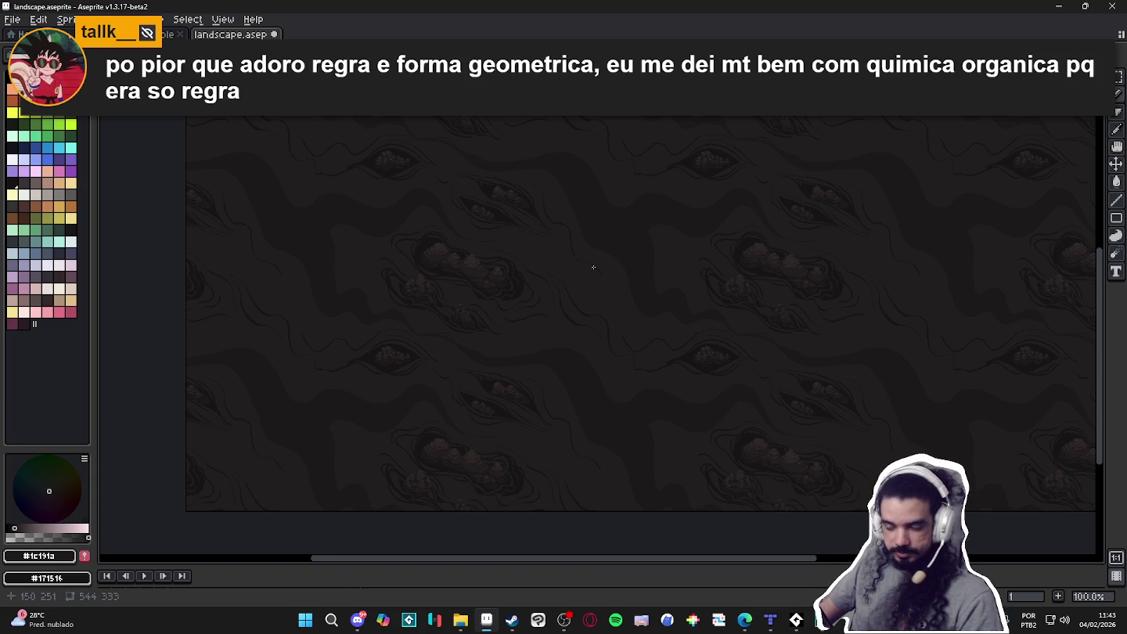
{"action": "scroll", "coordinate": [439, 337], "scroll_direction": "up", "scroll_amount": 2}
{"action": "scroll", "coordinate": [441, 339], "scroll_direction": "down", "scroll_amount": 2}
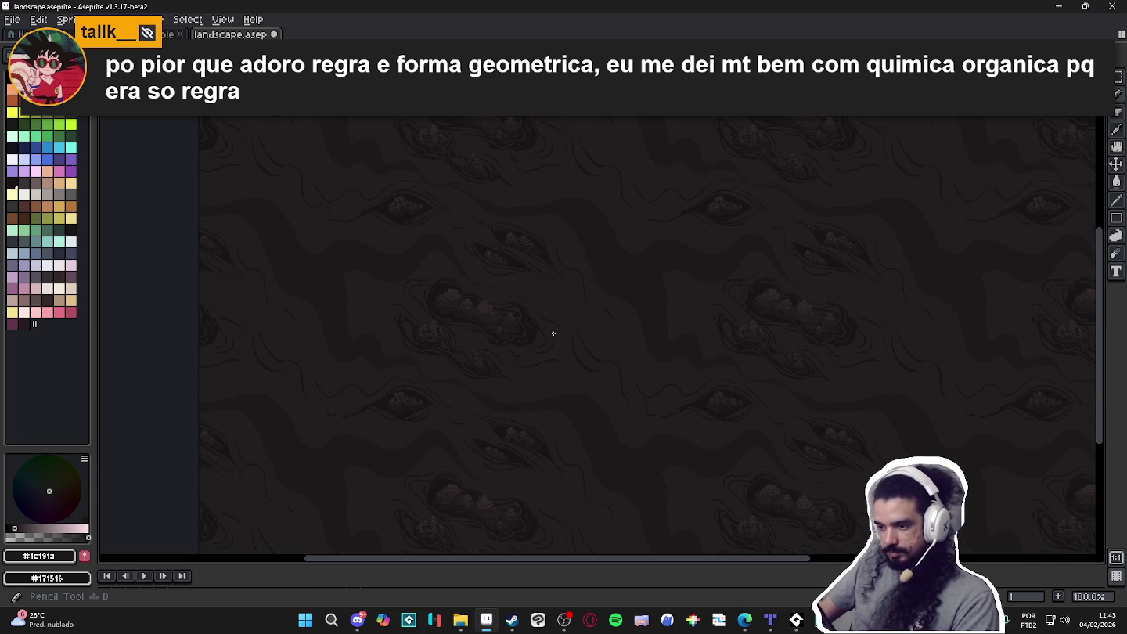
{"action": "scroll", "coordinate": [553, 333], "scroll_direction": "up", "scroll_amount": 1}
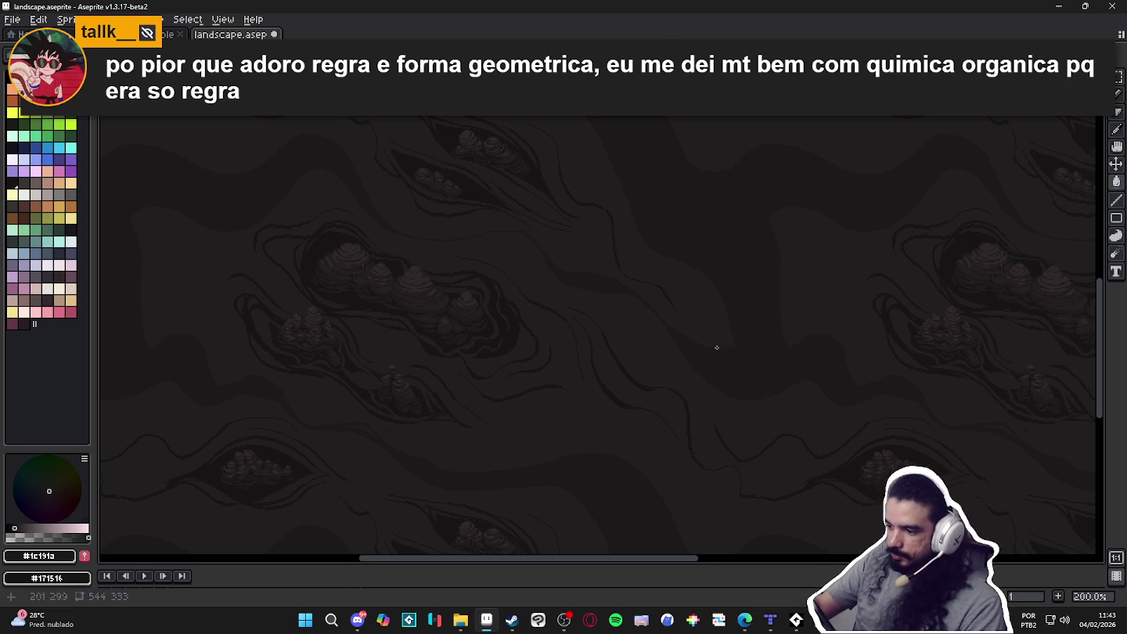
Switch to the pencil and pick the slightly lighter dark grey #211e1f
{"action": "key", "text": "b"}
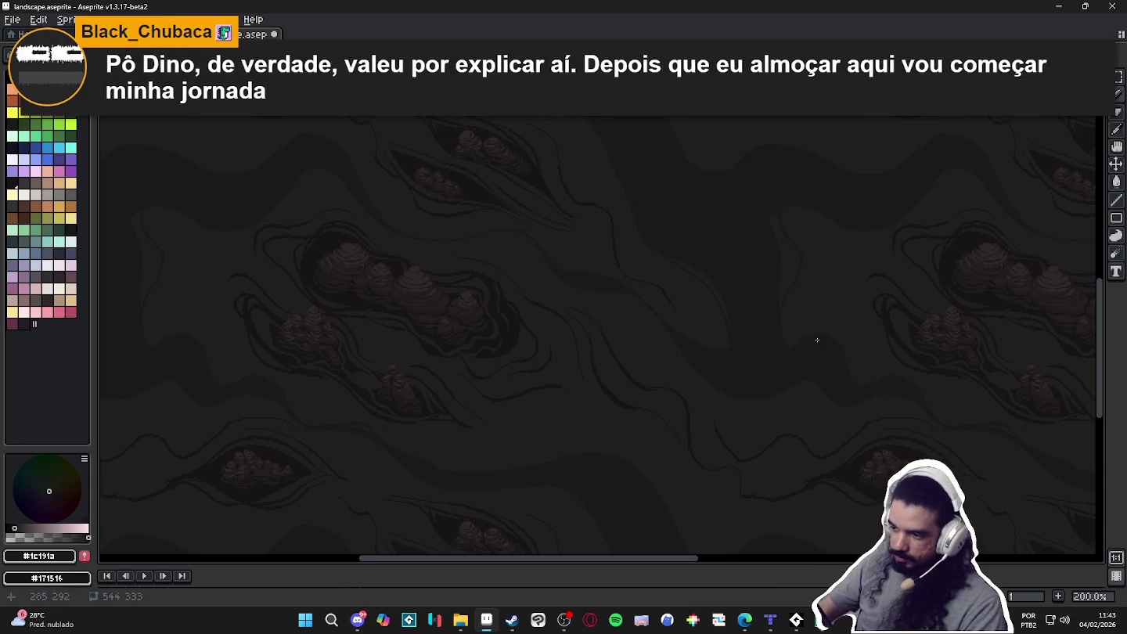
{"action": "scroll", "coordinate": [775, 396], "scroll_direction": "left", "scroll_amount": 3}
{"action": "scroll", "coordinate": [656, 420], "scroll_direction": "down", "scroll_amount": 1}
{"action": "scroll", "coordinate": [671, 427], "scroll_direction": "down", "scroll_amount": 1}
{"action": "scroll", "coordinate": [686, 430], "scroll_direction": "up", "scroll_amount": 1}
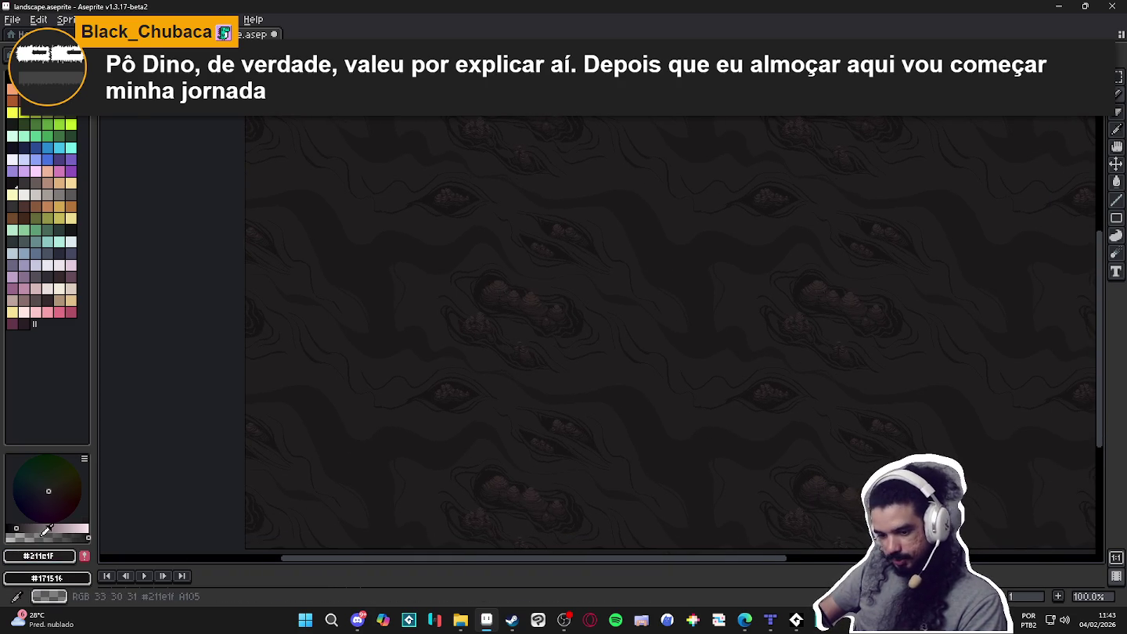
{"action": "left_click", "coordinate": [45, 532]}
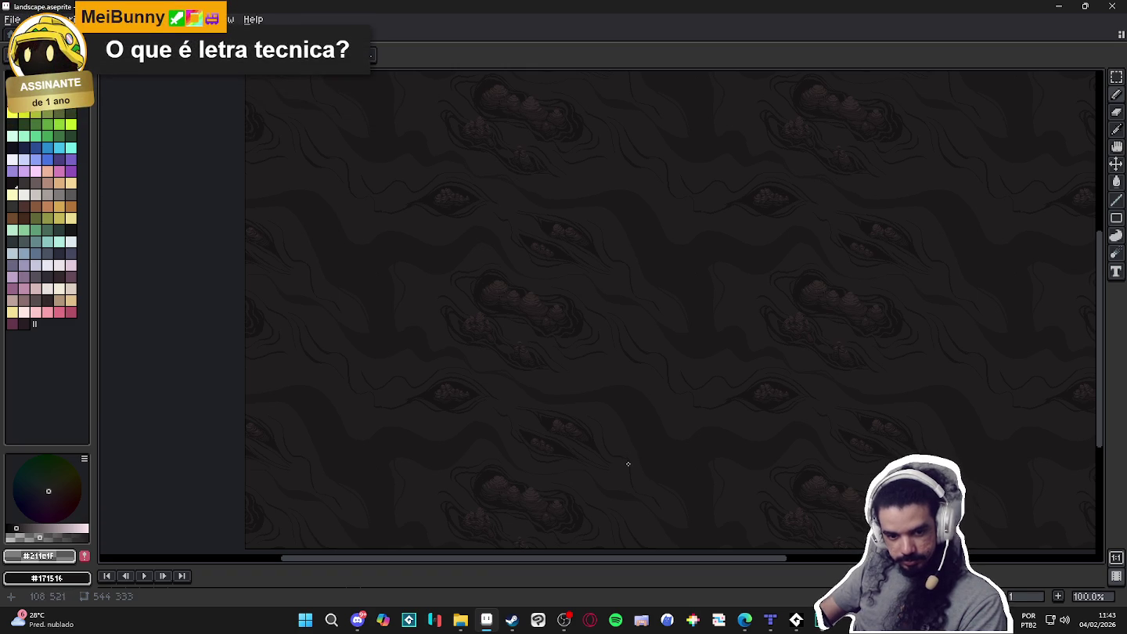
Try bucket fills on the landscape, then undo both fills
{"action": "key", "text": "g"}
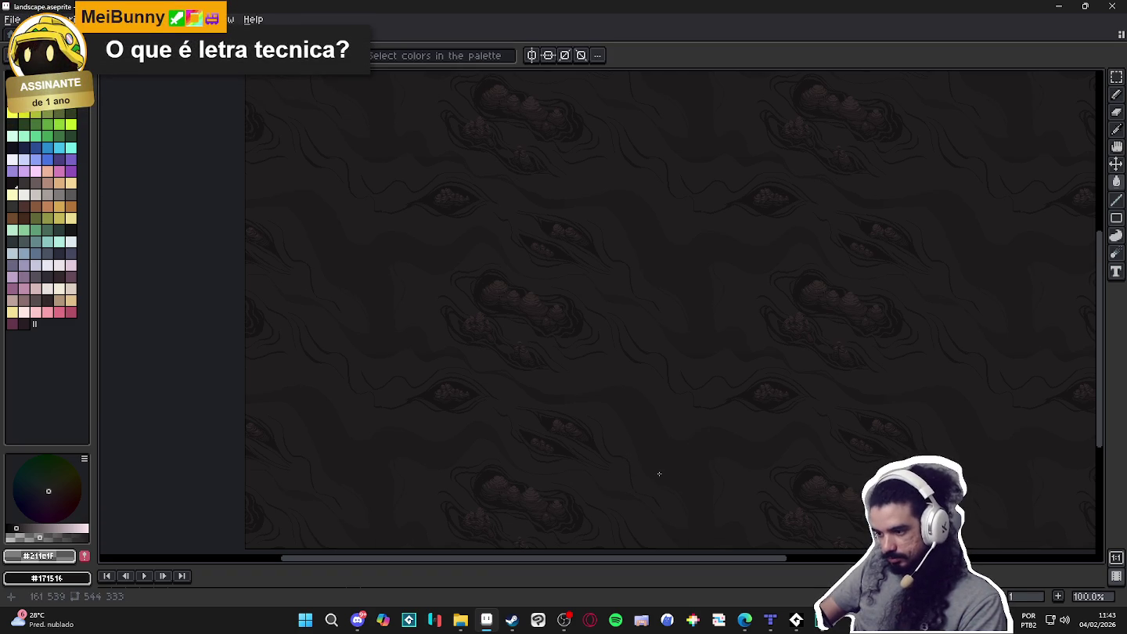
{"action": "key", "text": "ctrl+z"}
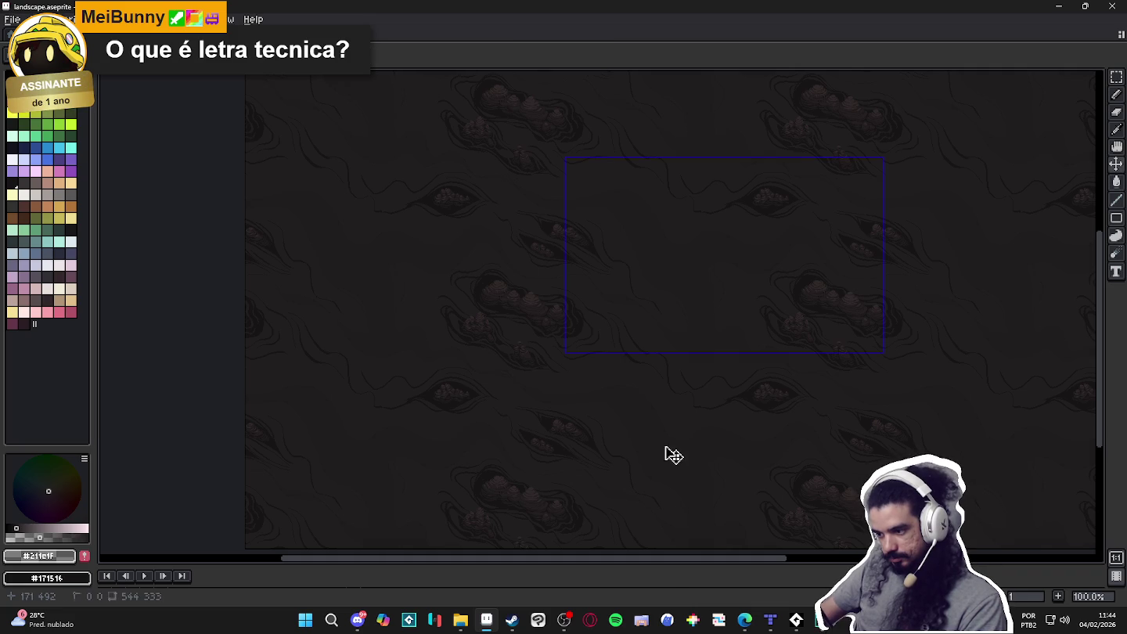
{"action": "key", "text": "ctrl+z"}
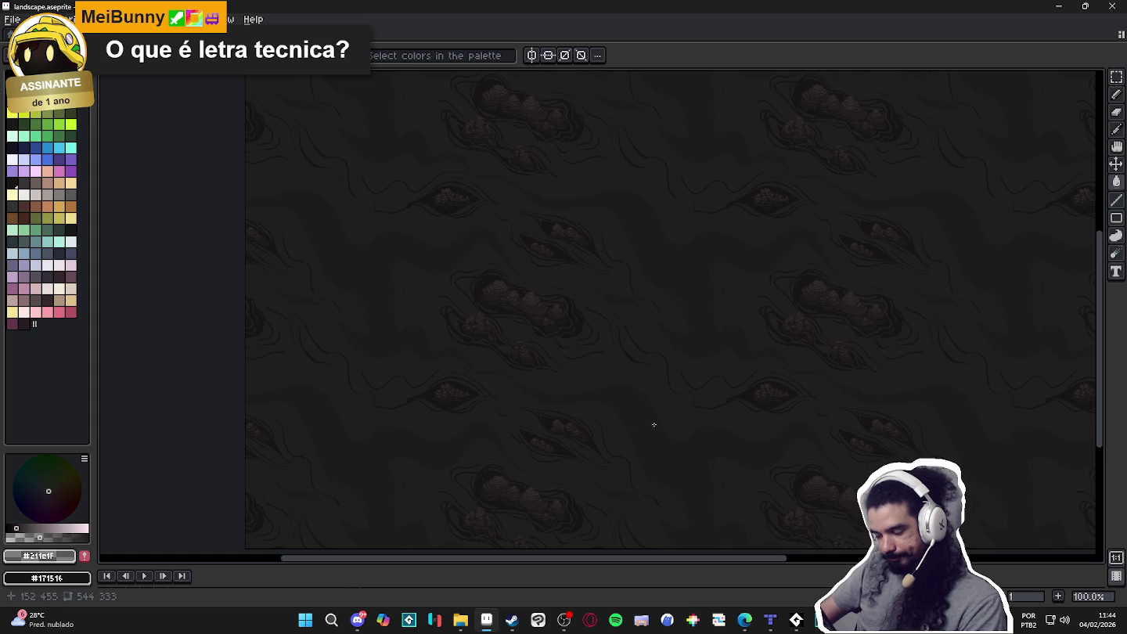
{"action": "scroll", "coordinate": [653, 425], "scroll_direction": "up", "scroll_amount": 2}
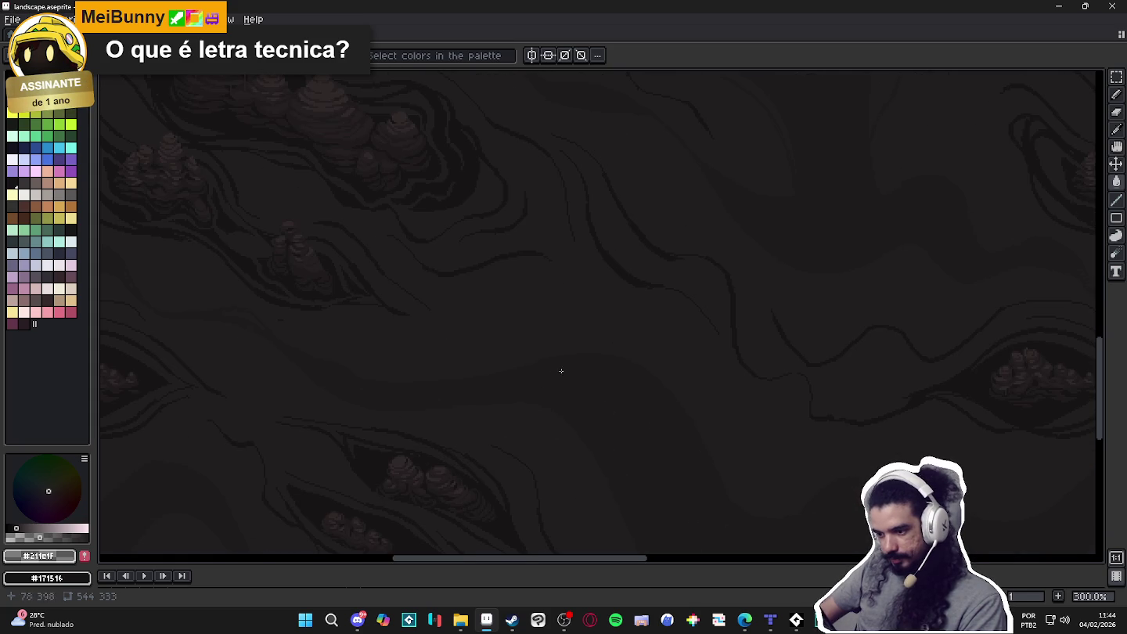
{"action": "scroll", "coordinate": [591, 394], "scroll_direction": "down", "scroll_amount": 2}
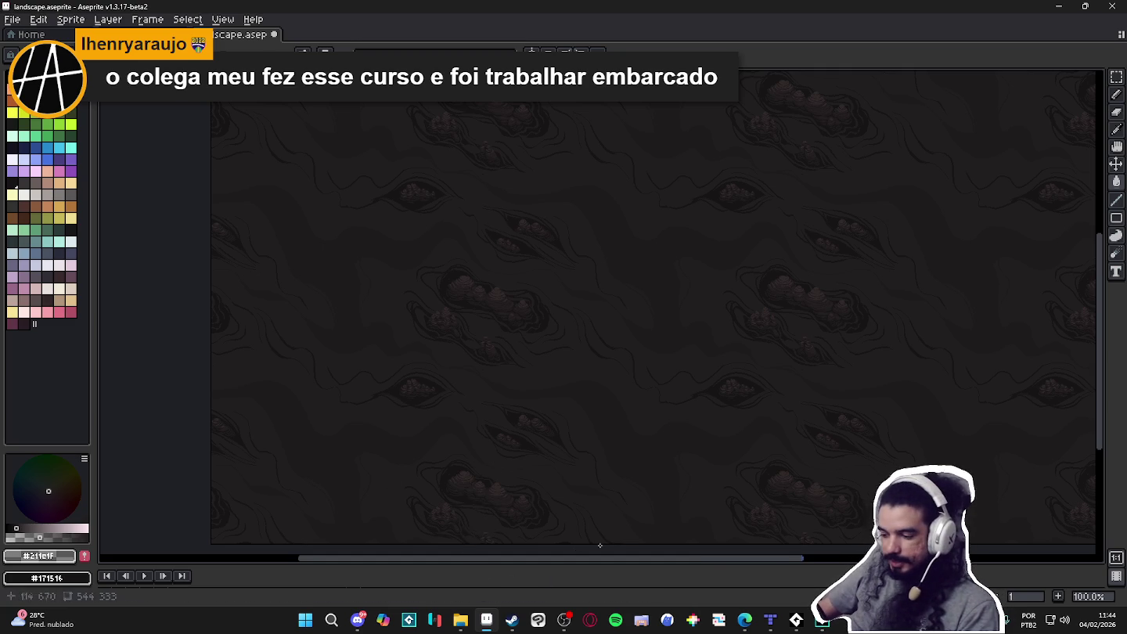
{"action": "scroll", "coordinate": [642, 447], "scroll_direction": "up", "scroll_amount": 1}
{"action": "scroll", "coordinate": [653, 453], "scroll_direction": "down", "scroll_amount": 3}
Move around the landscape and choose white, palette index 8, as the drawing colour
{"action": "scroll", "coordinate": [674, 450], "scroll_direction": "up", "scroll_amount": 4}
{"action": "left_click_drag", "start_coordinate": [691, 479], "coordinate": [642, 348]}
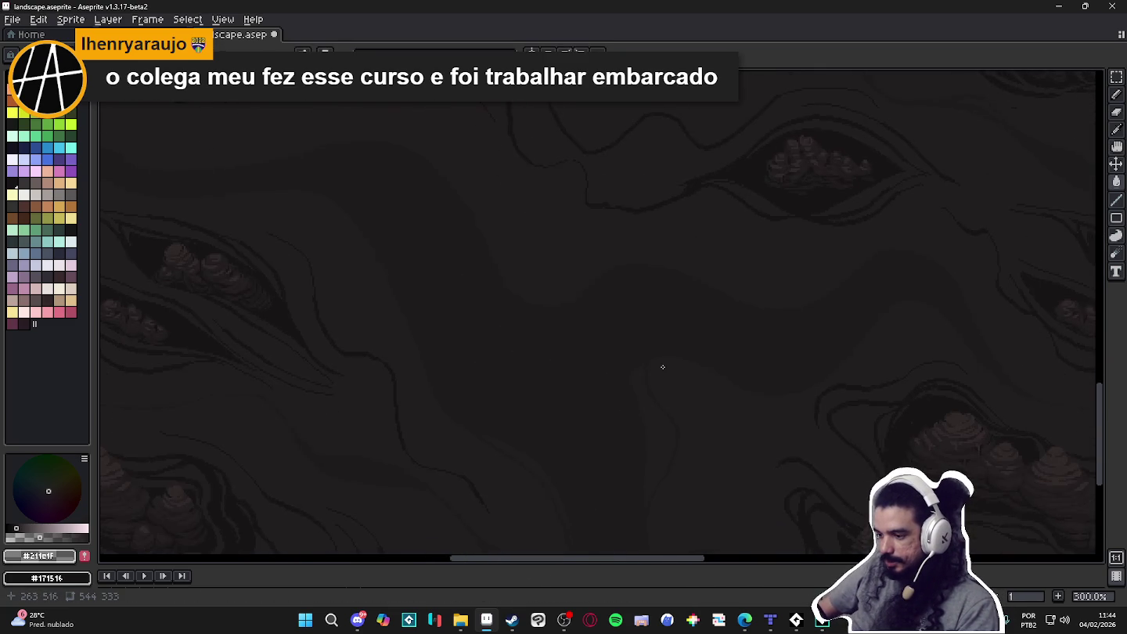
{"action": "scroll", "coordinate": [642, 348], "scroll_direction": "down", "scroll_amount": 2}
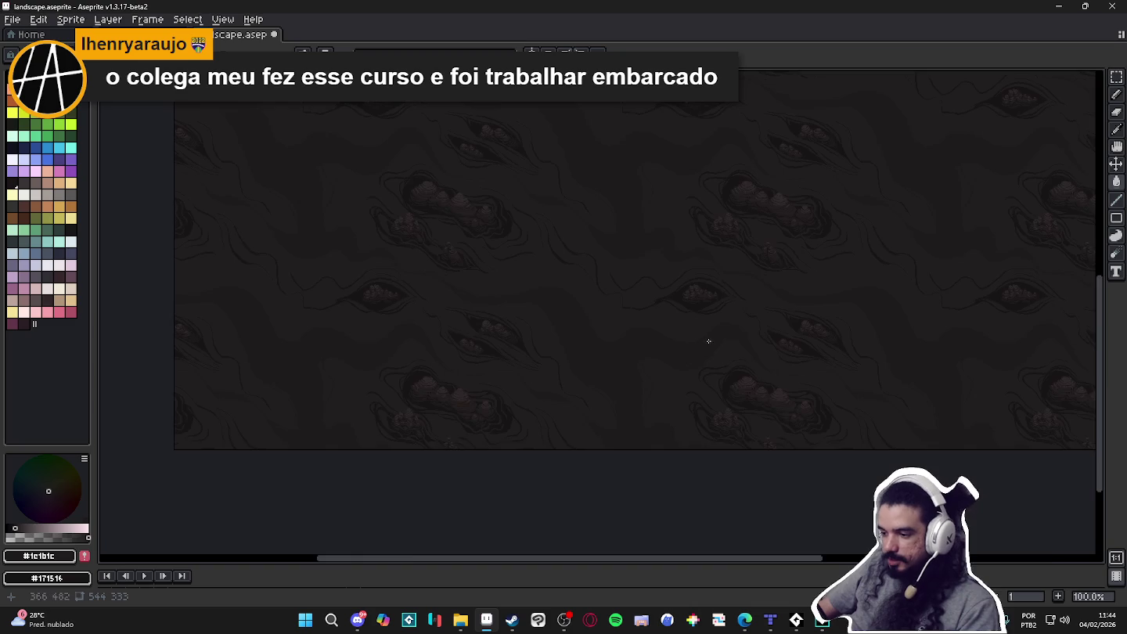
{"action": "scroll", "coordinate": [649, 410], "scroll_direction": "up", "scroll_amount": 2}
{"action": "mouse_move", "coordinate": [629, 446]}
{"action": "left_mouse_down"}
{"action": "mouse_move", "coordinate": [600, 417]}
{"action": "mouse_move", "coordinate": [564, 450]}
{"action": "left_mouse_up"}
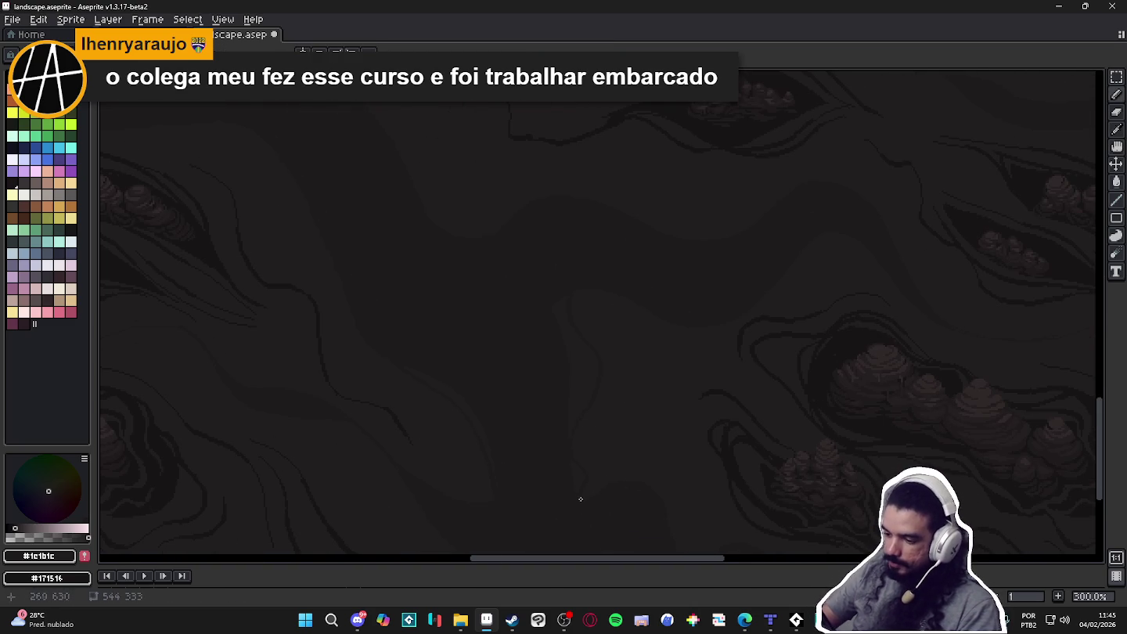
{"action": "left_click", "coordinate": [35, 101]}
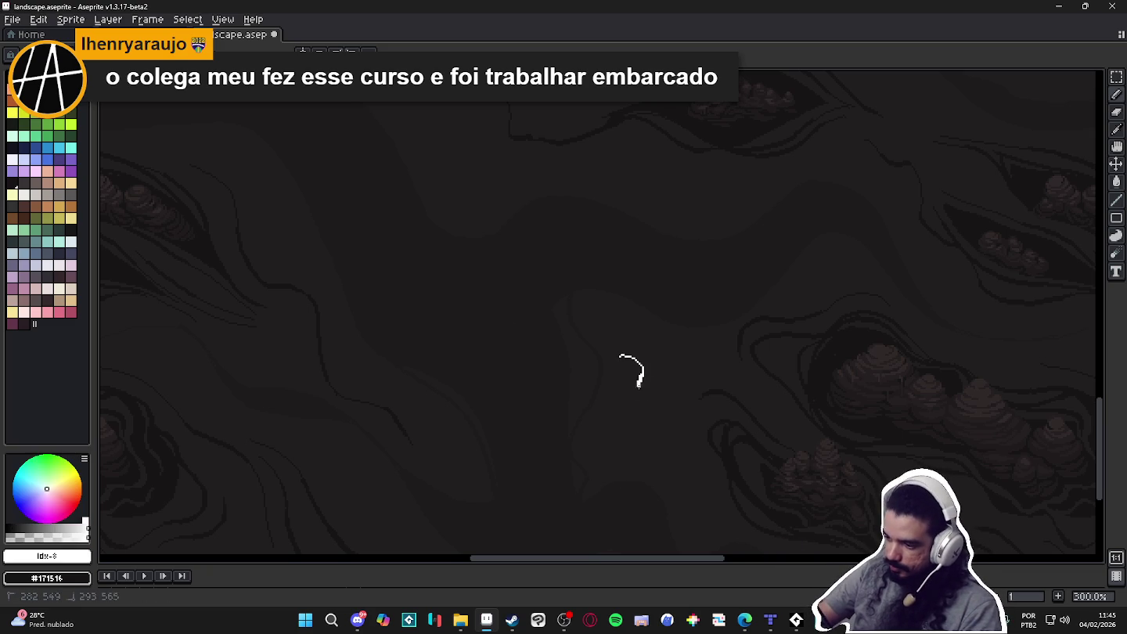
{"action": "left_click_drag", "start_coordinate": [640, 382], "coordinate": [642, 404]}
{"action": "left_click_drag", "start_coordinate": [662, 346], "coordinate": [666, 405]}
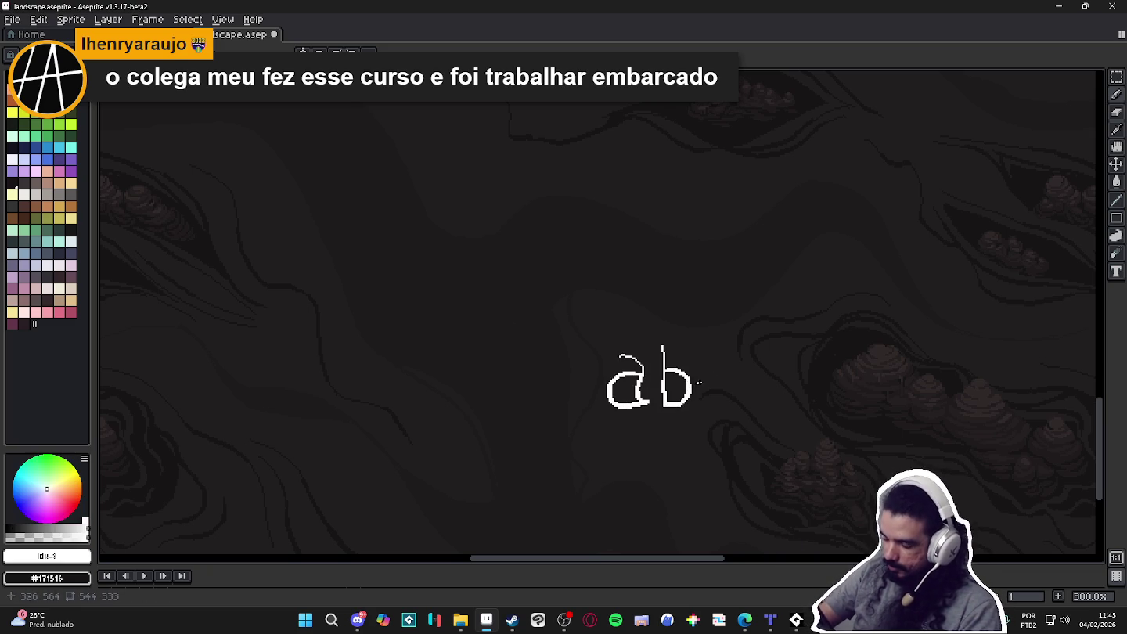
{"action": "mouse_move", "coordinate": [719, 374]}
{"action": "left_mouse_down"}
{"action": "mouse_move", "coordinate": [699, 404]}
{"action": "mouse_move", "coordinate": [734, 407]}
{"action": "mouse_move", "coordinate": [743, 393]}
{"action": "mouse_move", "coordinate": [764, 405]}
{"action": "left_mouse_up"}
{"action": "mouse_move", "coordinate": [771, 363]}
{"action": "left_mouse_down"}
{"action": "mouse_move", "coordinate": [767, 406]}
{"action": "mouse_move", "coordinate": [781, 409]}
{"action": "left_mouse_up"}
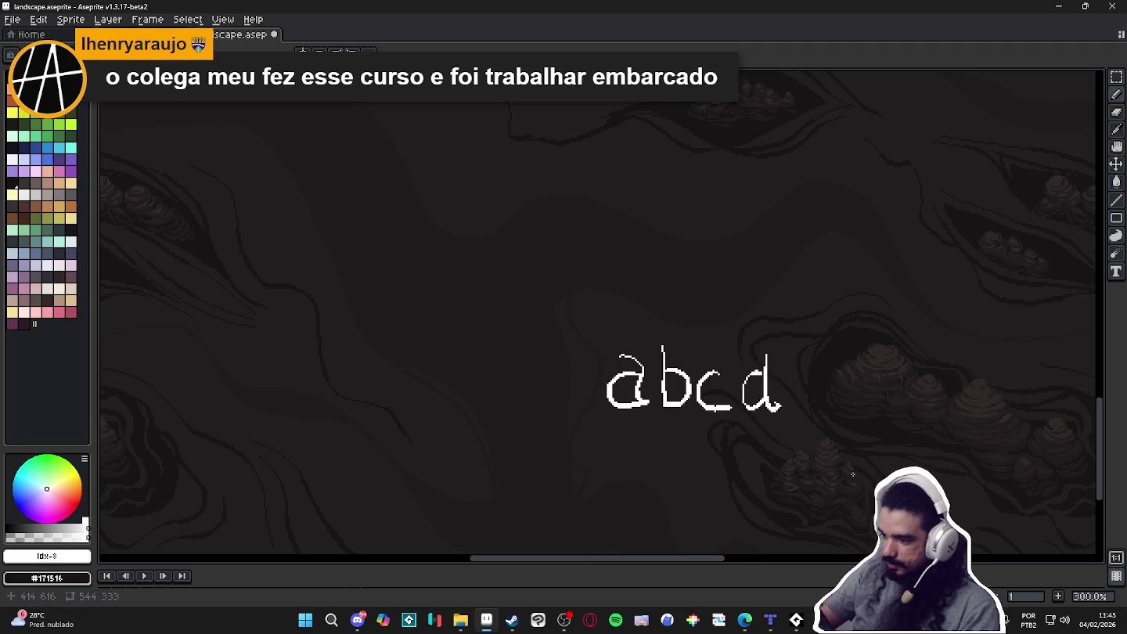
{"action": "key", "text": "ctrl+z"}
{"action": "key", "text": "ctrl+z"}
{"action": "key", "text": "ctrl+z"}
{"action": "key", "text": "ctrl+z"}
{"action": "key", "text": "ctrl+z"}
{"action": "key", "text": "ctrl+z"}
{"action": "key", "text": "ctrl+z"}
{"action": "key", "text": "ctrl+z"}
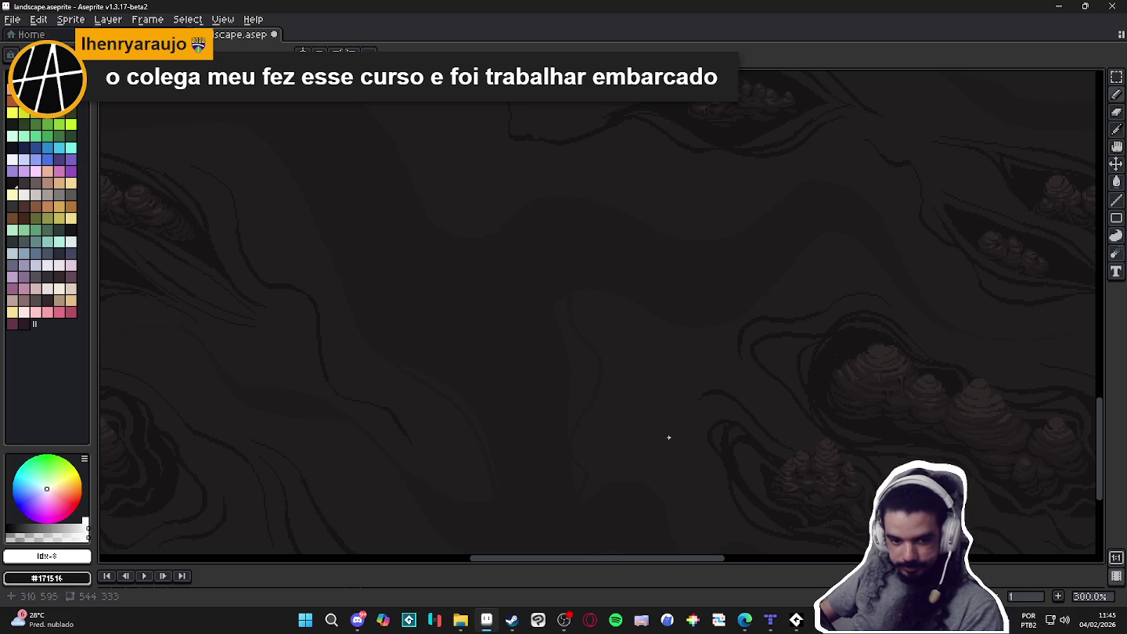
{"action": "left_click", "coordinate": [543, 436], "text": "alt"}
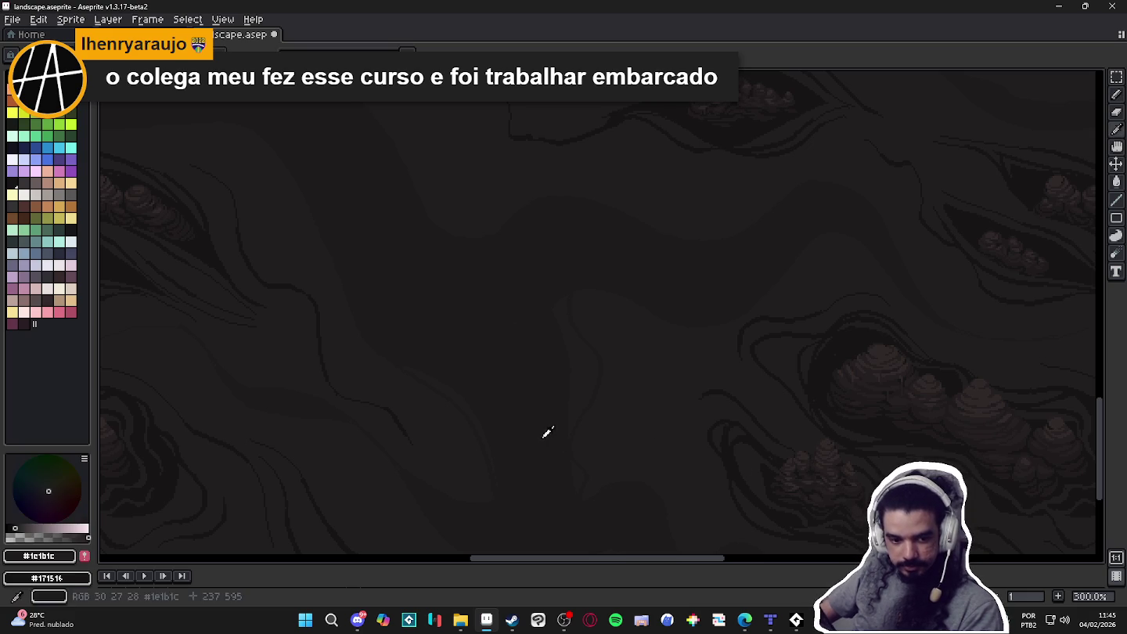
{"action": "scroll", "coordinate": [553, 415], "scroll_direction": "up", "scroll_amount": 3}
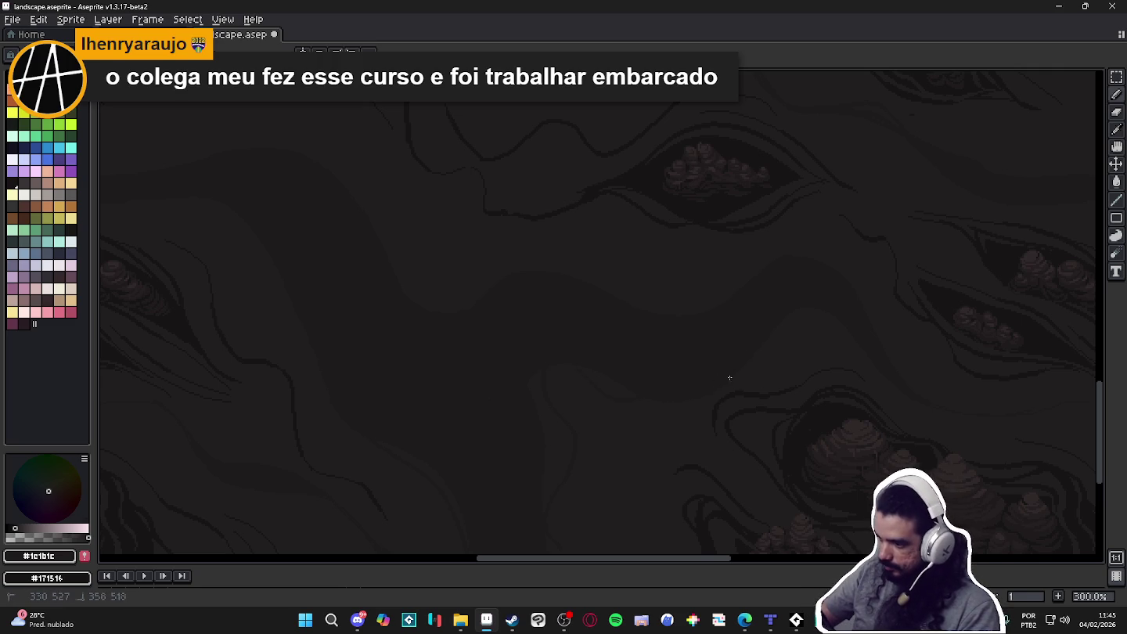
Pan the tiled landscape and expand the timeline to show fog, black_background and Layer 2
{"action": "scroll", "coordinate": [807, 313], "scroll_direction": "down", "scroll_amount": 1}
{"action": "scroll", "coordinate": [408, 262], "scroll_direction": "down", "scroll_amount": 1}
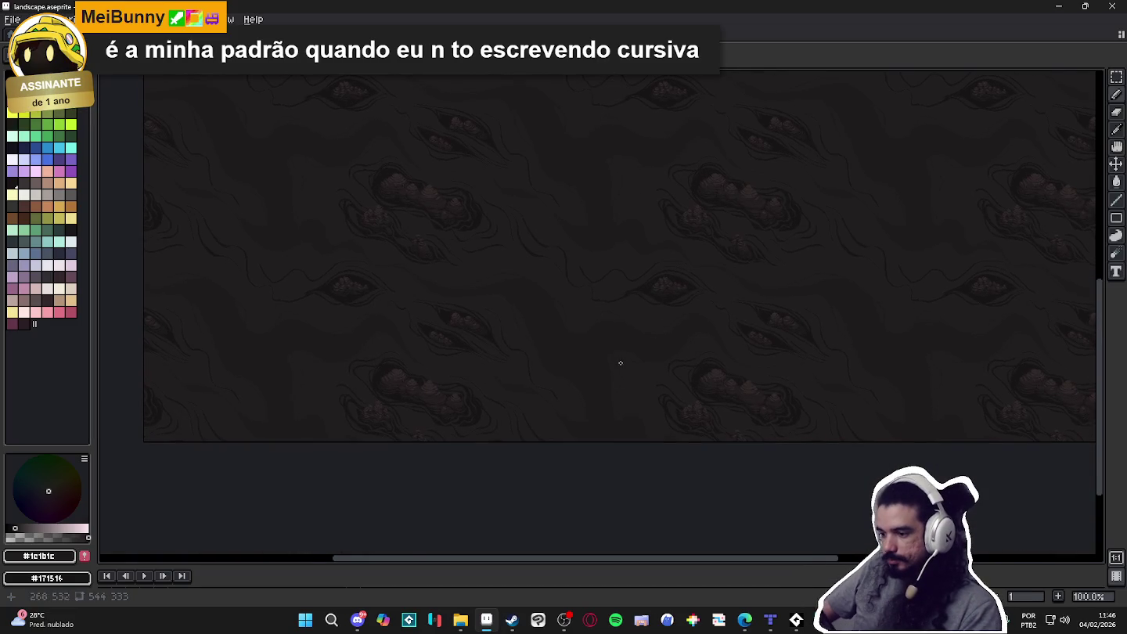
{"action": "scroll", "coordinate": [620, 404], "scroll_direction": "up", "scroll_amount": 1}
{"action": "scroll", "coordinate": [666, 407], "scroll_direction": "down", "scroll_amount": 1}
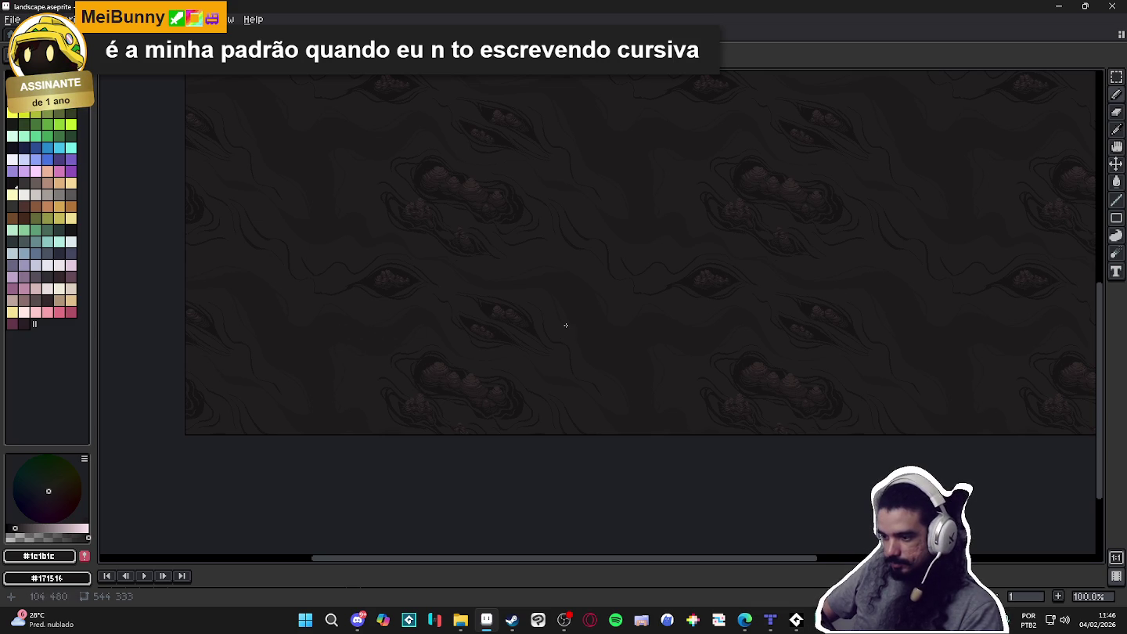
{"action": "left_click_drag", "start_coordinate": [551, 306], "coordinate": [580, 327]}
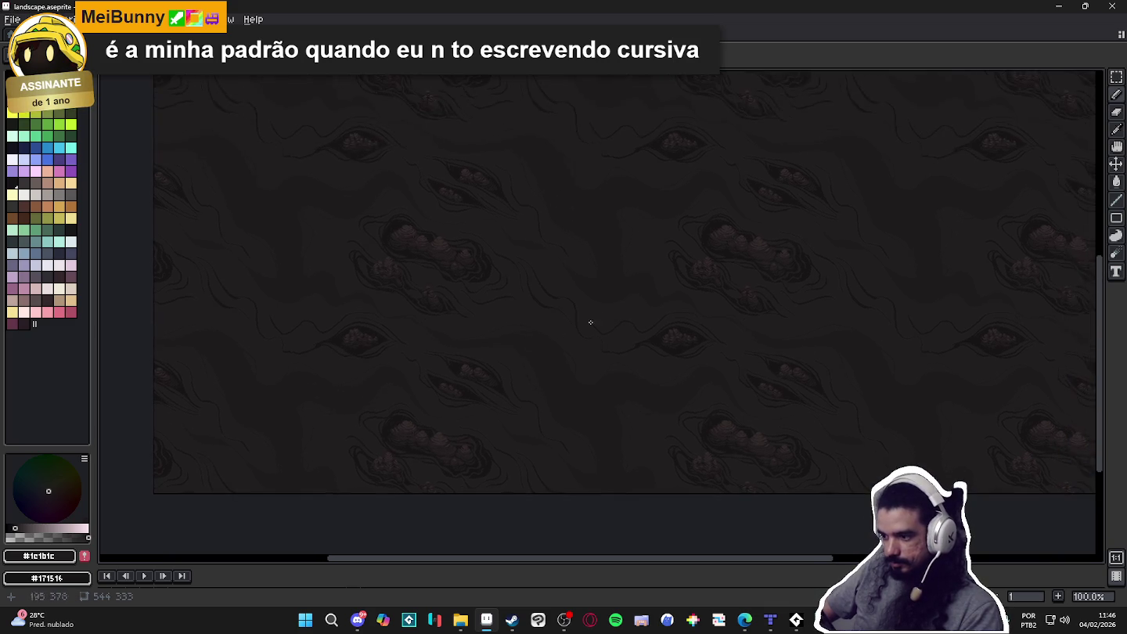
{"action": "scroll", "coordinate": [581, 328], "scroll_direction": "up", "scroll_amount": 1}
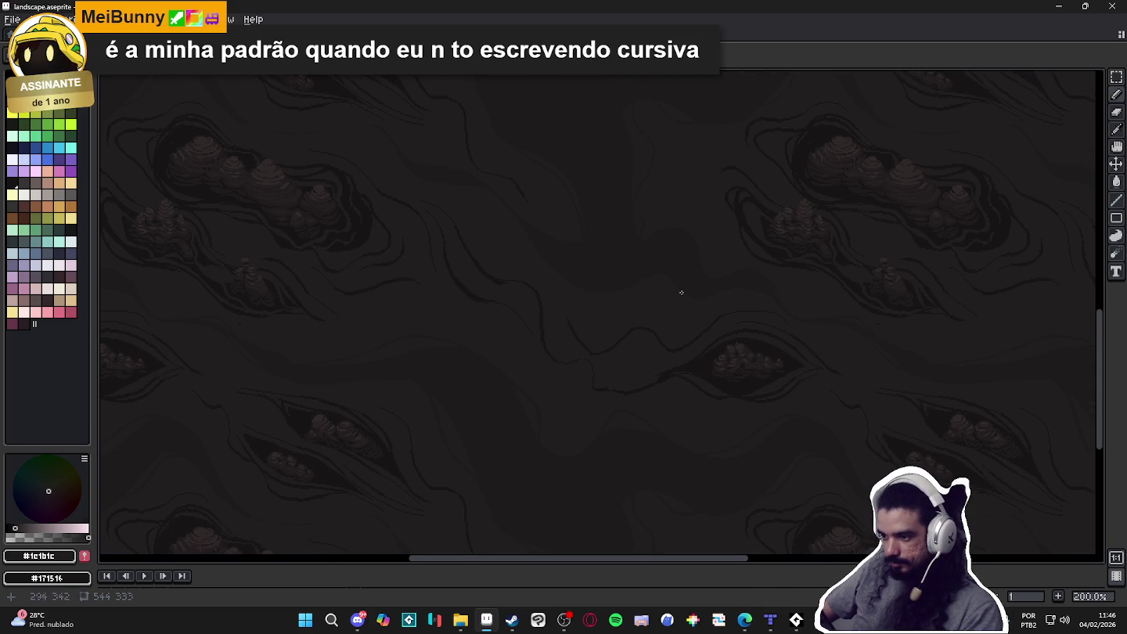
{"action": "scroll", "coordinate": [682, 294], "scroll_direction": "down", "scroll_amount": 1}
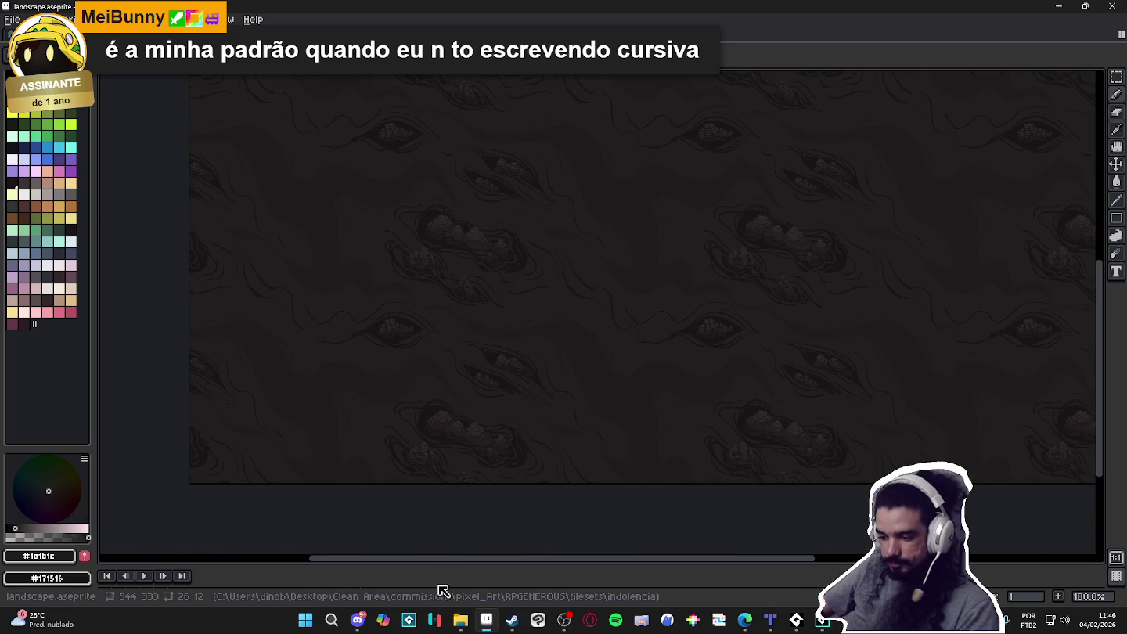
{"action": "left_click_drag", "start_coordinate": [439, 563], "coordinate": [439, 502]}
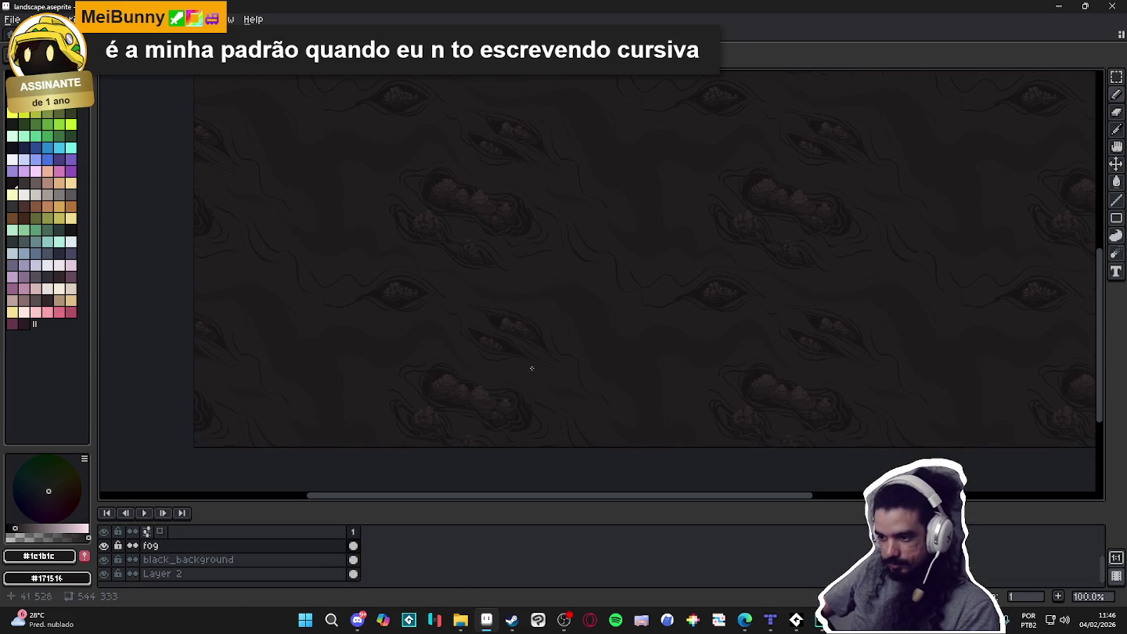
{"action": "scroll", "coordinate": [115, 563], "scroll_direction": "up", "scroll_amount": 2}
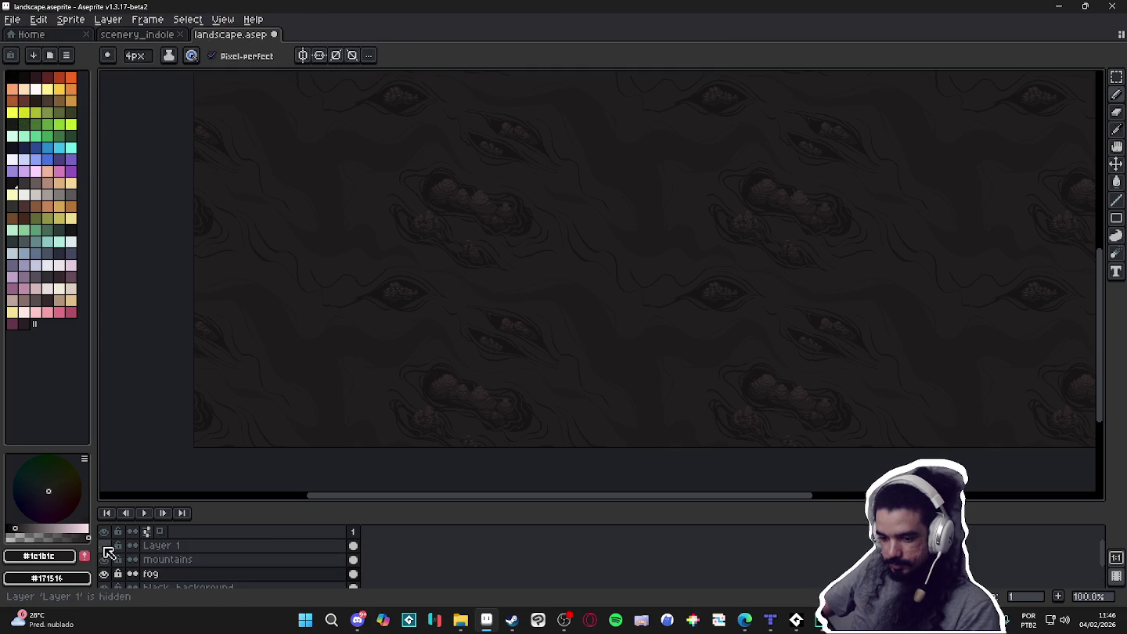
{"action": "left_click", "coordinate": [103, 546]}
{"action": "left_click", "coordinate": [103, 546]}
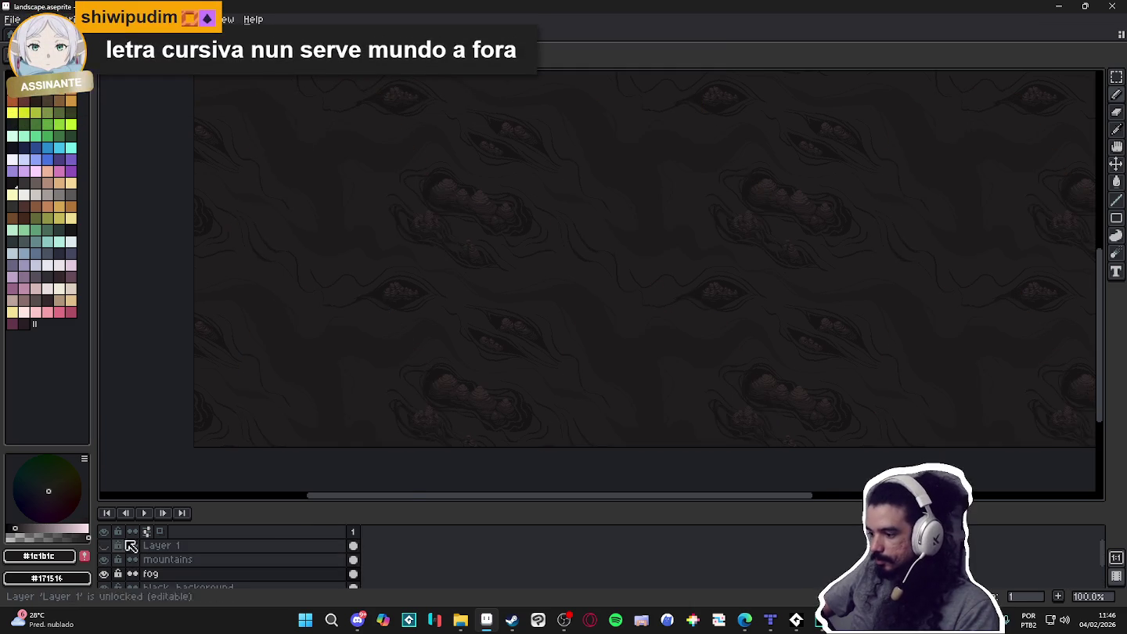
{"action": "scroll", "coordinate": [697, 388], "scroll_direction": "up", "scroll_amount": 1}
{"action": "left_click_drag", "start_coordinate": [666, 368], "coordinate": [659, 358]}
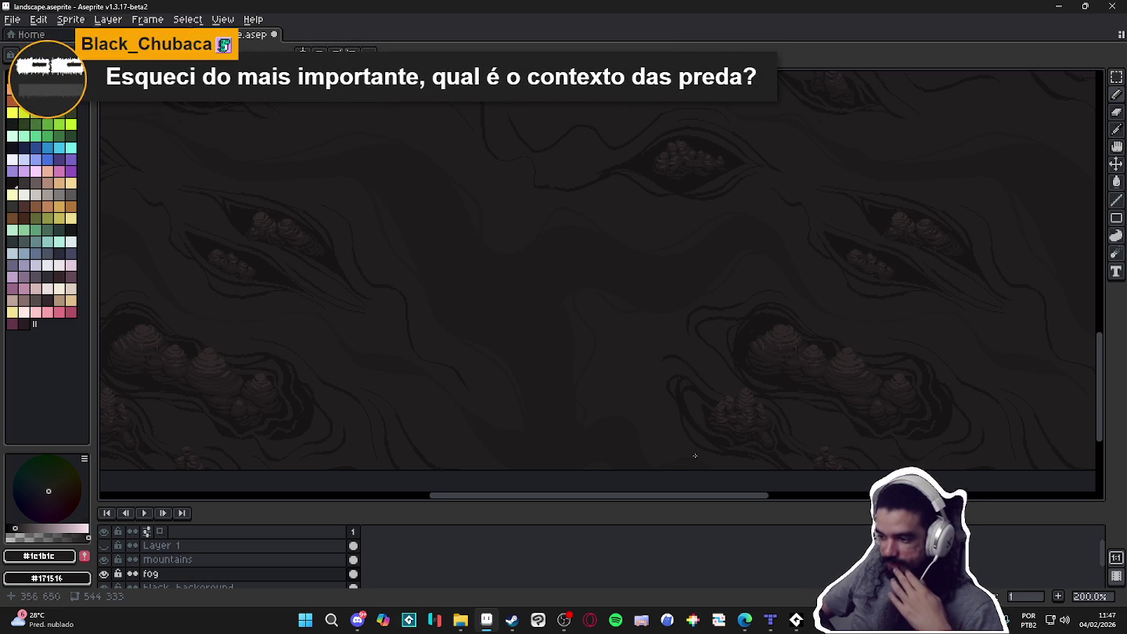
{"action": "left_click", "coordinate": [770, 621]}
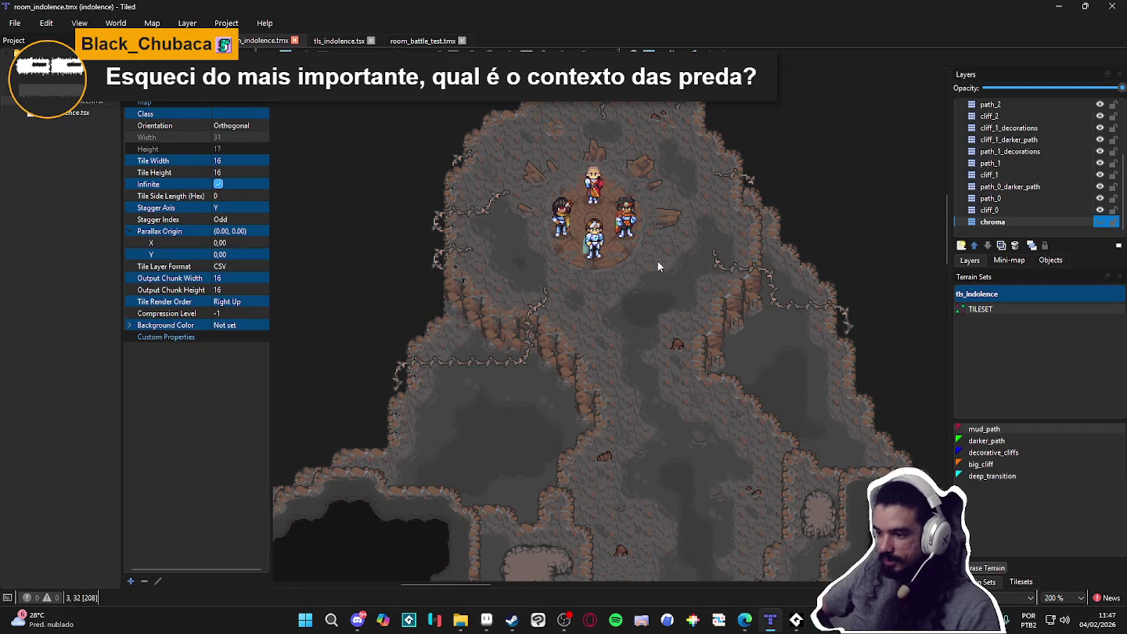
{"action": "scroll", "coordinate": [607, 325], "scroll_direction": "down", "scroll_amount": 1}
{"action": "scroll", "coordinate": [602, 314], "scroll_direction": "up", "scroll_amount": 1}
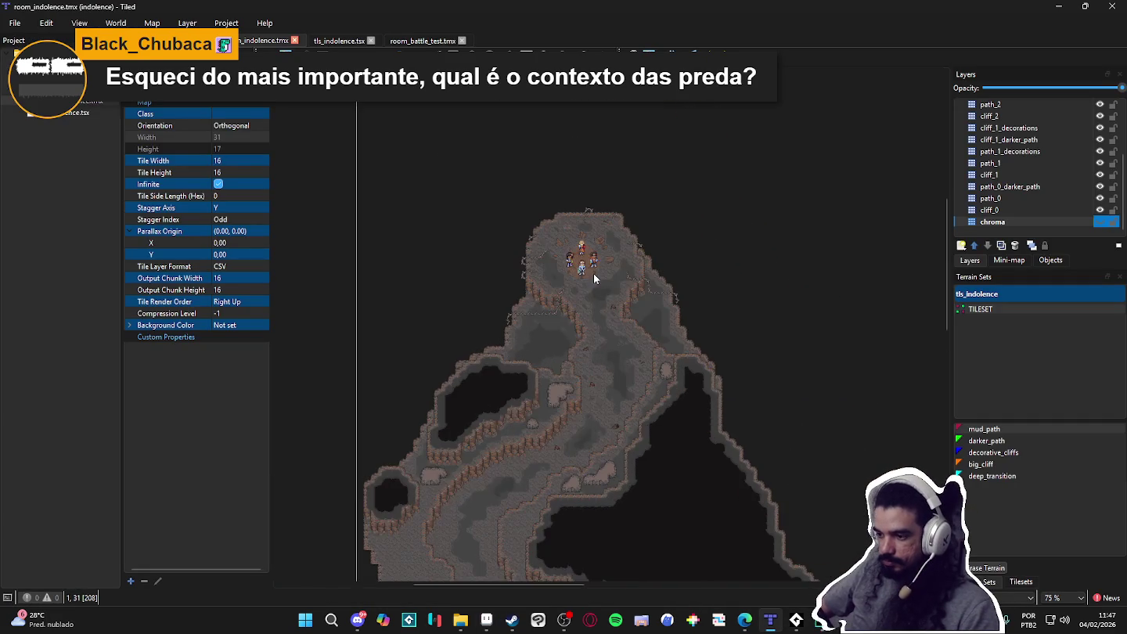
{"action": "scroll", "coordinate": [593, 274], "scroll_direction": "up", "scroll_amount": 2}
{"action": "left_click_drag", "start_coordinate": [628, 246], "coordinate": [603, 313]}
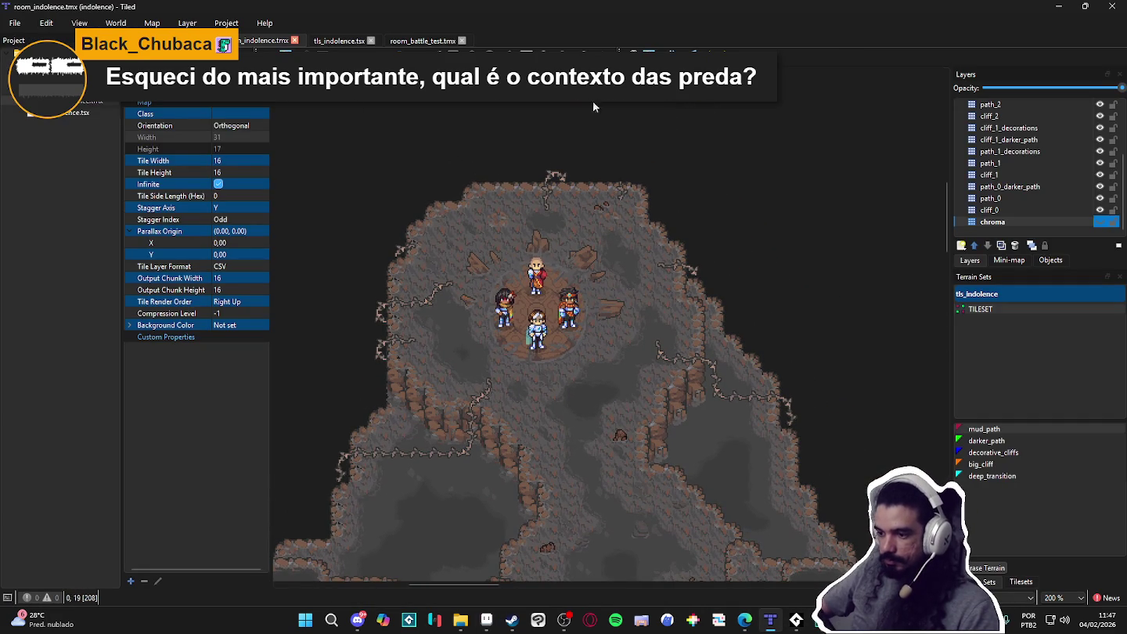
{"action": "scroll", "coordinate": [683, 310], "scroll_direction": "down", "scroll_amount": 1}
{"action": "scroll", "coordinate": [492, 348], "scroll_direction": "up", "scroll_amount": 1}
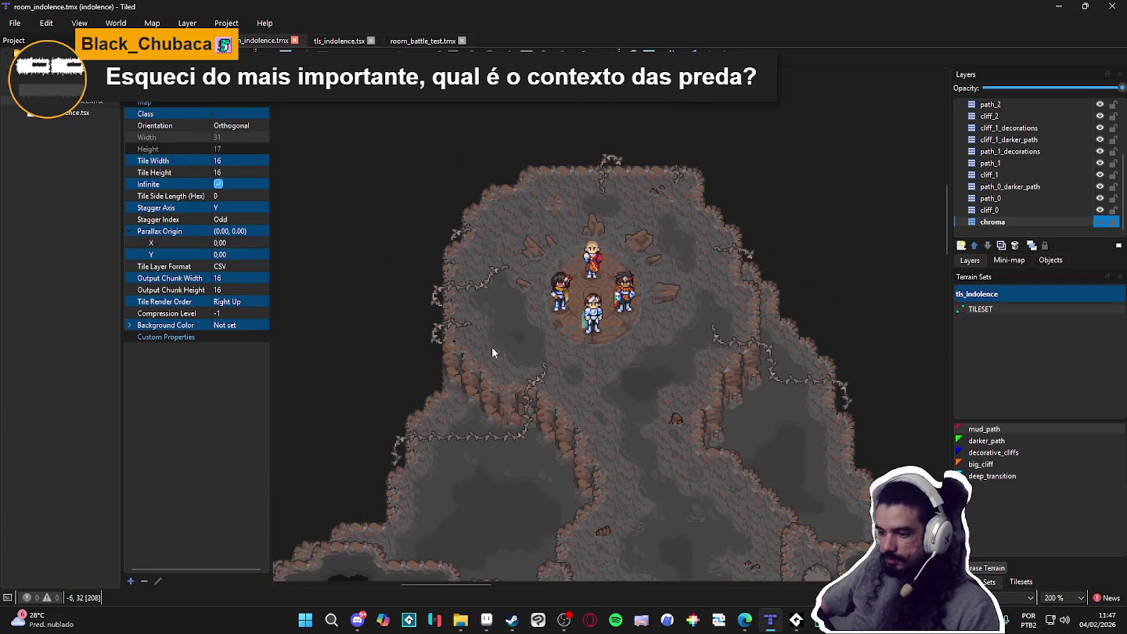
{"action": "scroll", "coordinate": [454, 285], "scroll_direction": "down", "scroll_amount": 2}
{"action": "scroll", "coordinate": [502, 311], "scroll_direction": "up", "scroll_amount": 2}
{"action": "scroll", "coordinate": [501, 307], "scroll_direction": "up", "scroll_amount": 1}
{"action": "scroll", "coordinate": [493, 398], "scroll_direction": "down", "scroll_amount": 2}
{"action": "scroll", "coordinate": [496, 398], "scroll_direction": "up", "scroll_amount": 1}
{"action": "scroll", "coordinate": [546, 398], "scroll_direction": "up", "scroll_amount": 1}
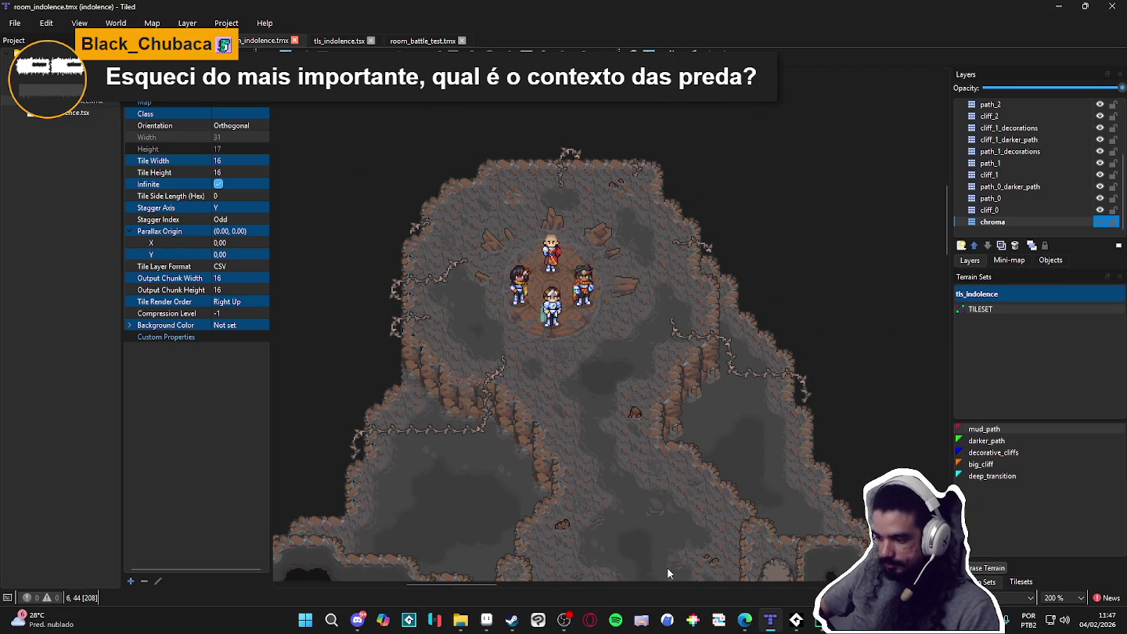
{"action": "left_click", "coordinate": [487, 620]}
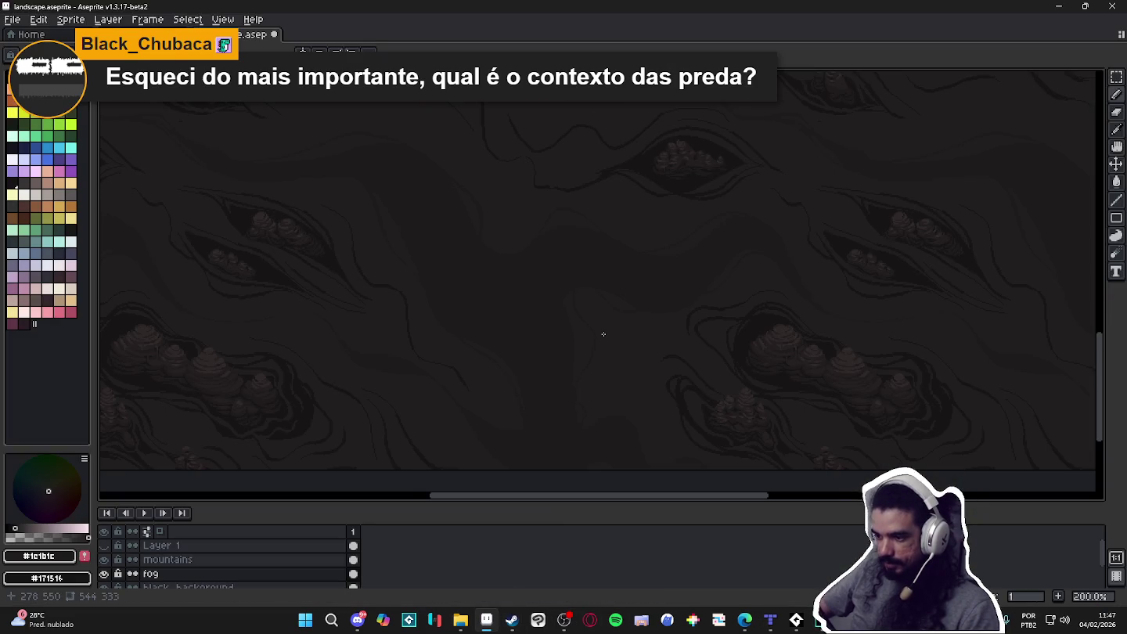
Select the fog layer's old contour lines and delete them, leaving only the mountain clusters
{"action": "scroll", "coordinate": [603, 335], "scroll_direction": "down", "scroll_amount": 2}
{"action": "scroll", "coordinate": [588, 285], "scroll_direction": "up", "scroll_amount": 2}
{"action": "left_click_drag", "start_coordinate": [491, 271], "coordinate": [630, 447]}
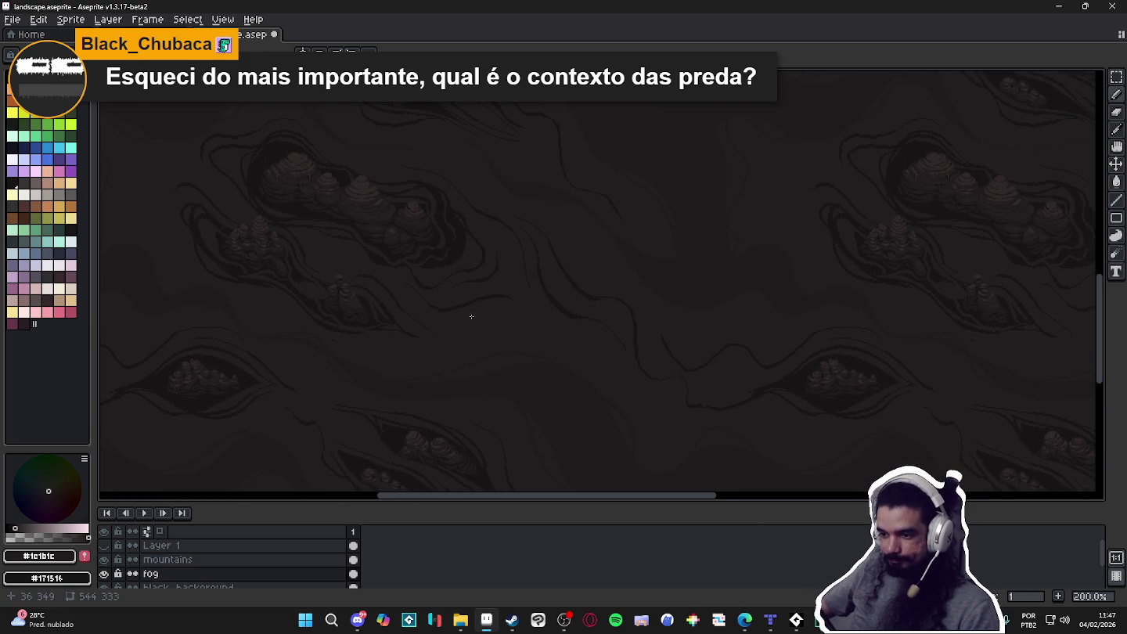
{"action": "scroll", "coordinate": [467, 321], "scroll_direction": "down", "scroll_amount": 1}
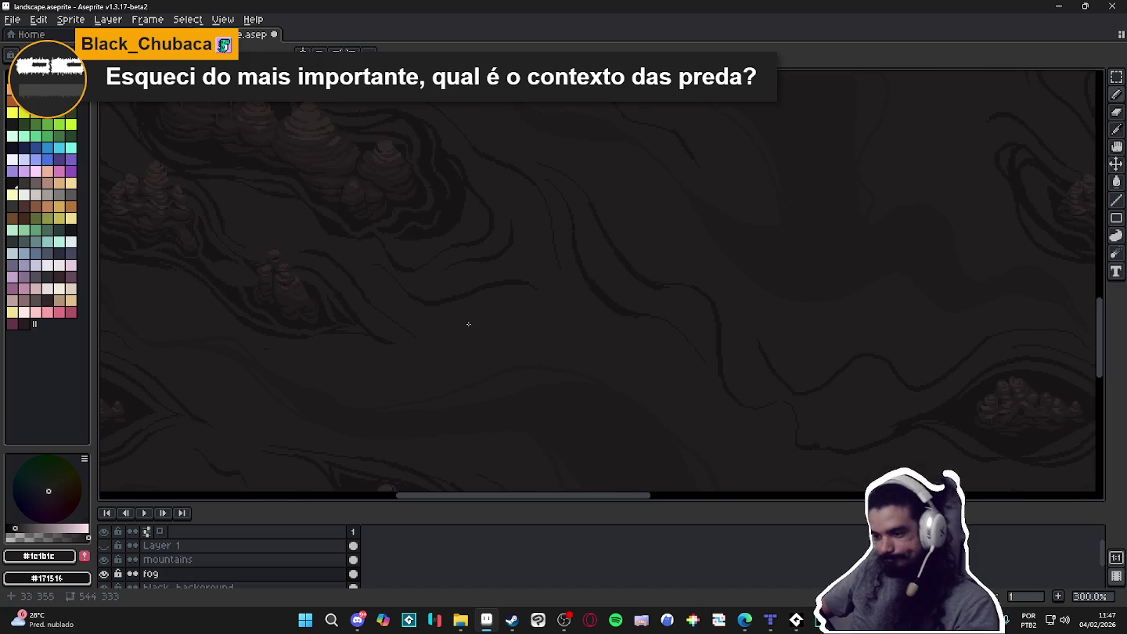
{"action": "scroll", "coordinate": [527, 314], "scroll_direction": "down", "scroll_amount": 1}
{"action": "key", "text": "Delete"}
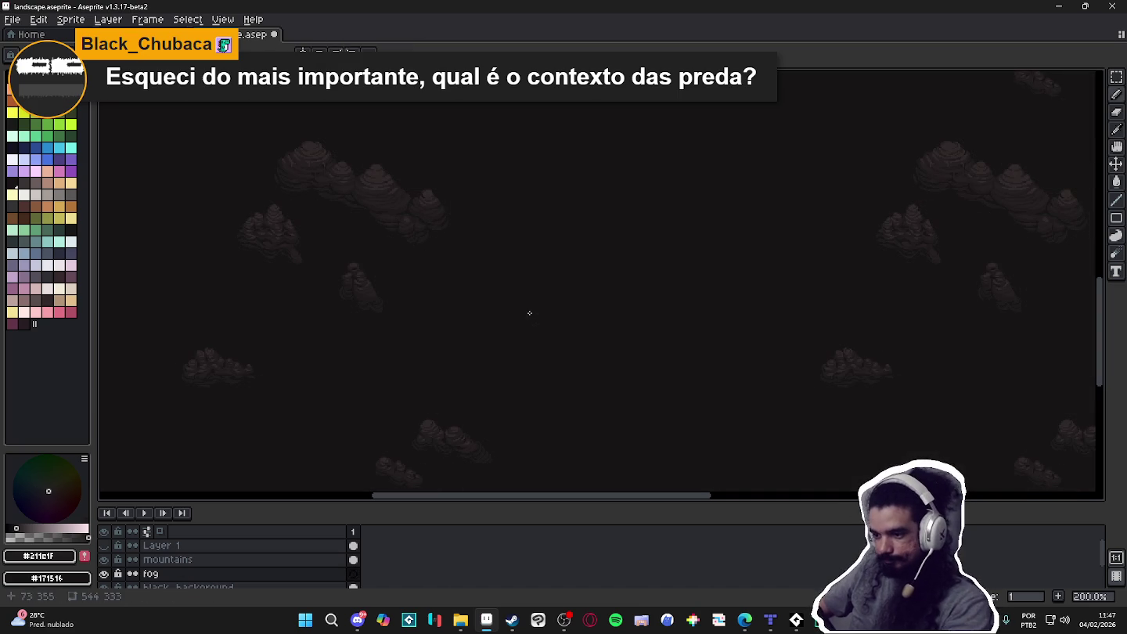
Zoom in and draw a faint dark grey (#211e1f) fog stroke beneath a mountain cluster
{"action": "scroll", "coordinate": [526, 349], "scroll_direction": "up", "scroll_amount": 1}
{"action": "scroll", "coordinate": [490, 346], "scroll_direction": "up", "scroll_amount": 1}
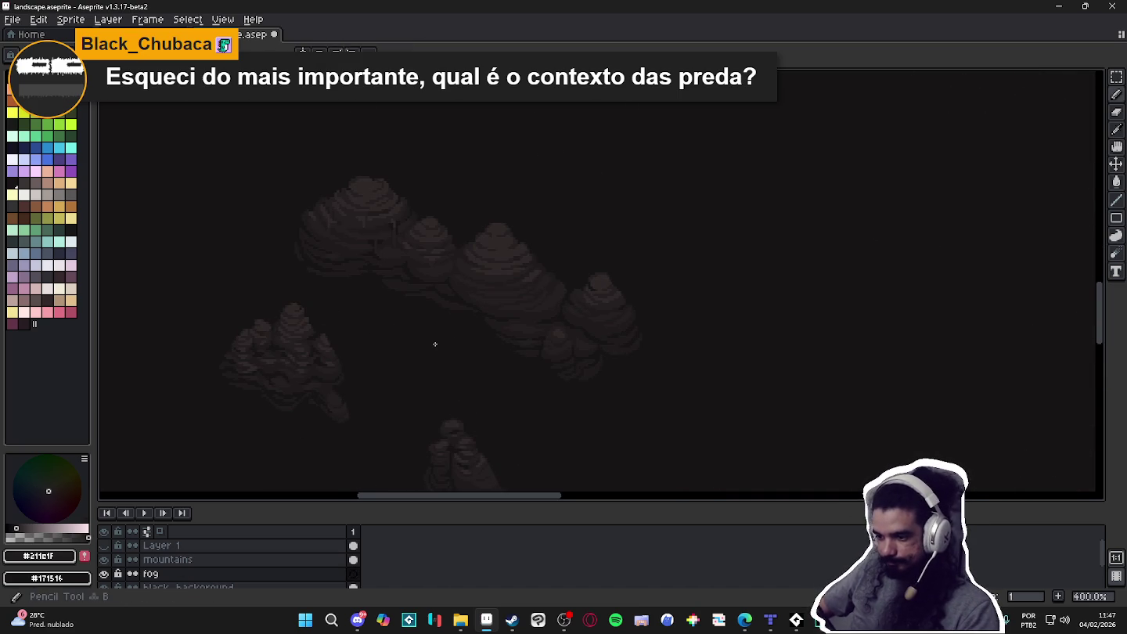
{"action": "scroll", "coordinate": [428, 340], "scroll_direction": "up", "scroll_amount": 1}
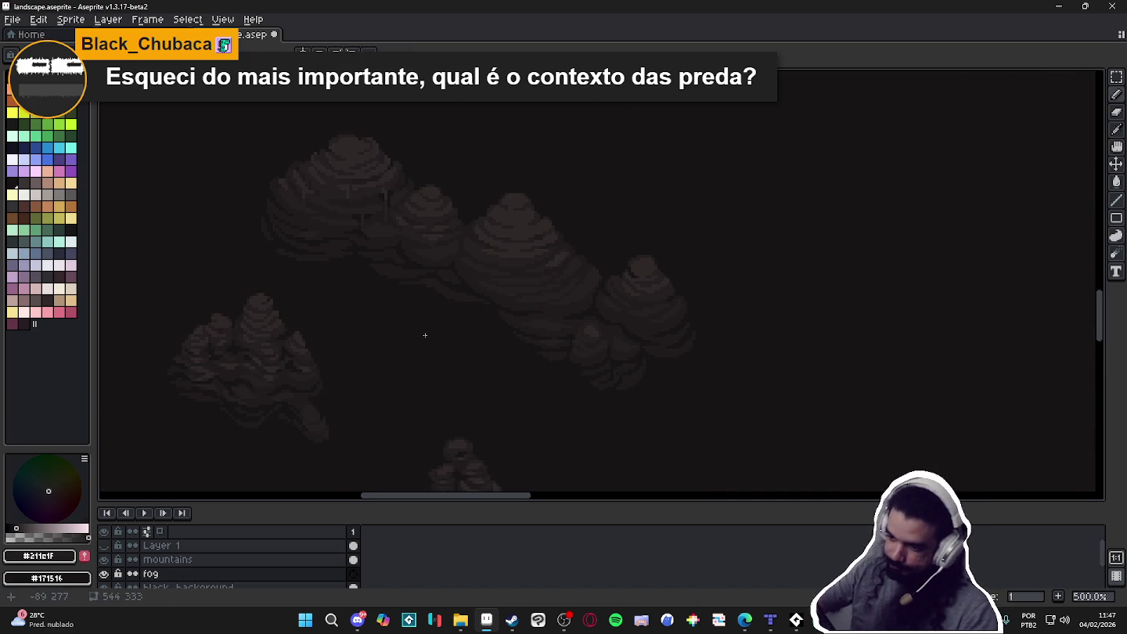
{"action": "left_click_drag", "start_coordinate": [396, 309], "coordinate": [475, 335]}
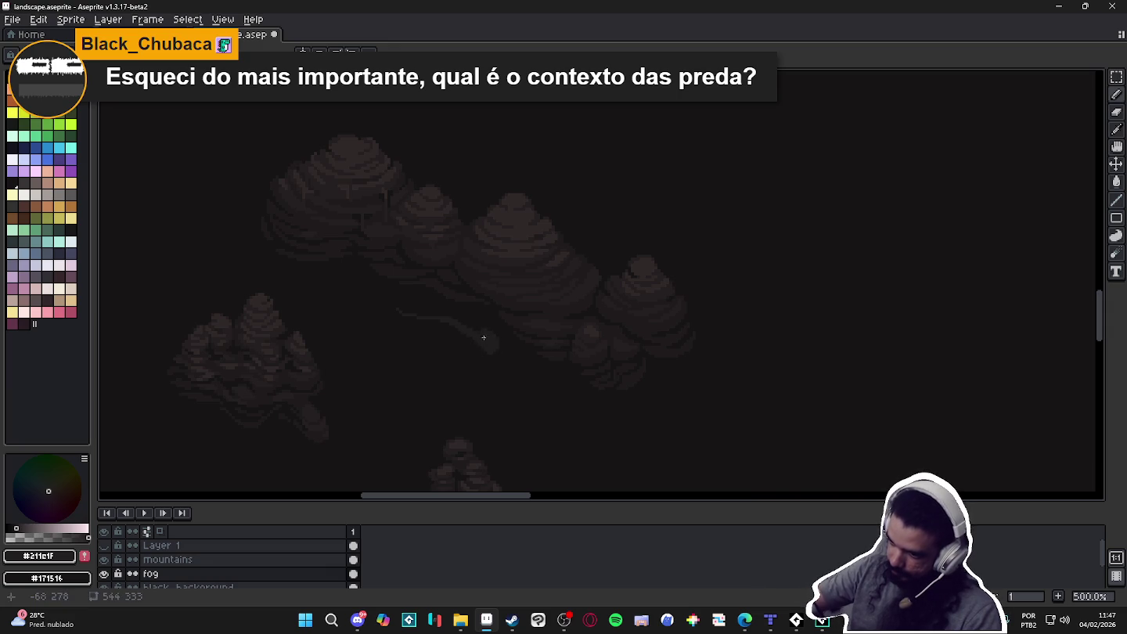
Loop faint fog strokes around the large mountain cluster, trailing a wispy streak toward the lower right
{"action": "mouse_move", "coordinate": [535, 384]}
{"action": "left_mouse_down"}
{"action": "mouse_move", "coordinate": [700, 408]}
{"action": "mouse_move", "coordinate": [680, 292]}
{"action": "left_mouse_up"}
{"action": "left_click_drag", "start_coordinate": [631, 261], "coordinate": [558, 197]}
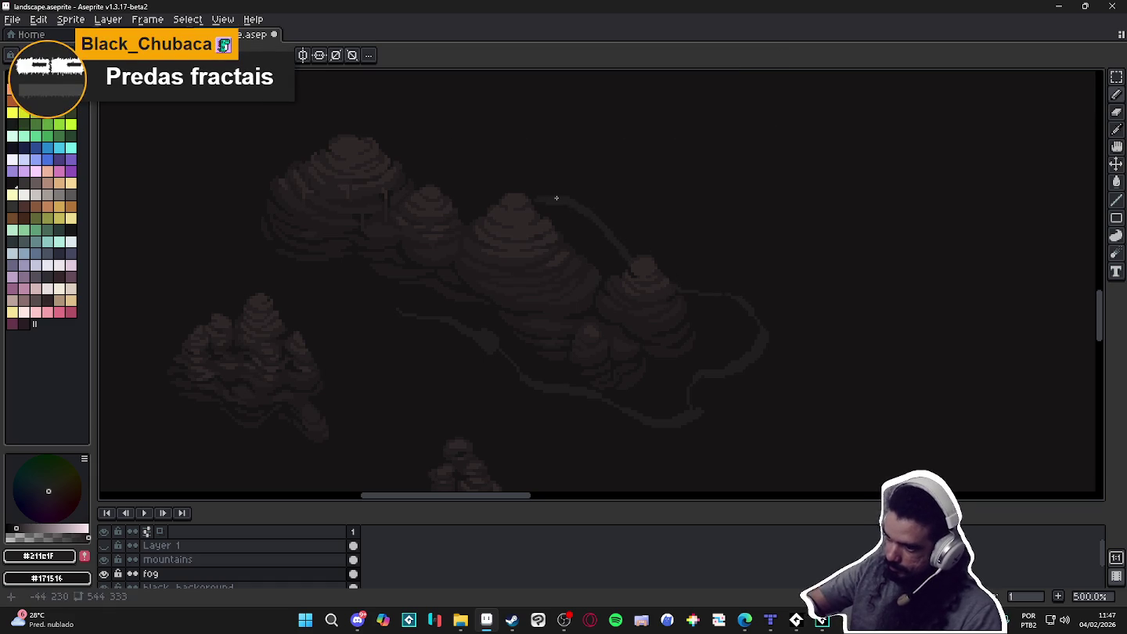
{"action": "mouse_move", "coordinate": [478, 194]}
{"action": "left_mouse_down"}
{"action": "mouse_move", "coordinate": [384, 154]}
{"action": "mouse_move", "coordinate": [245, 150]}
{"action": "mouse_move", "coordinate": [188, 170]}
{"action": "mouse_move", "coordinate": [197, 207]}
{"action": "mouse_move", "coordinate": [278, 270]}
{"action": "mouse_move", "coordinate": [450, 314]}
{"action": "left_mouse_up"}
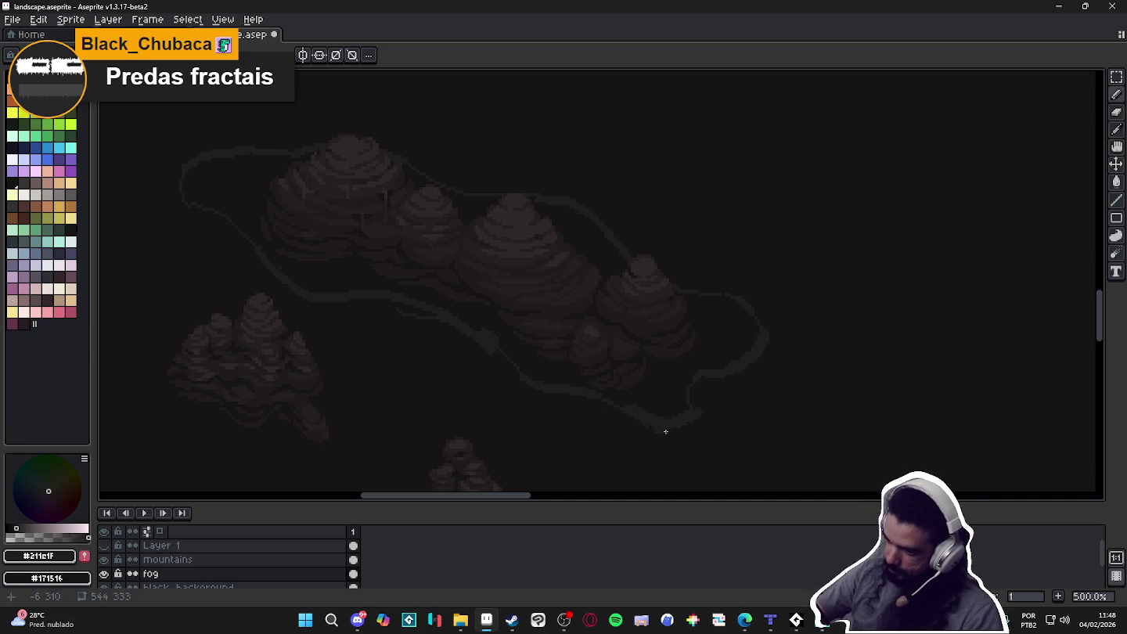
{"action": "key", "text": "b"}
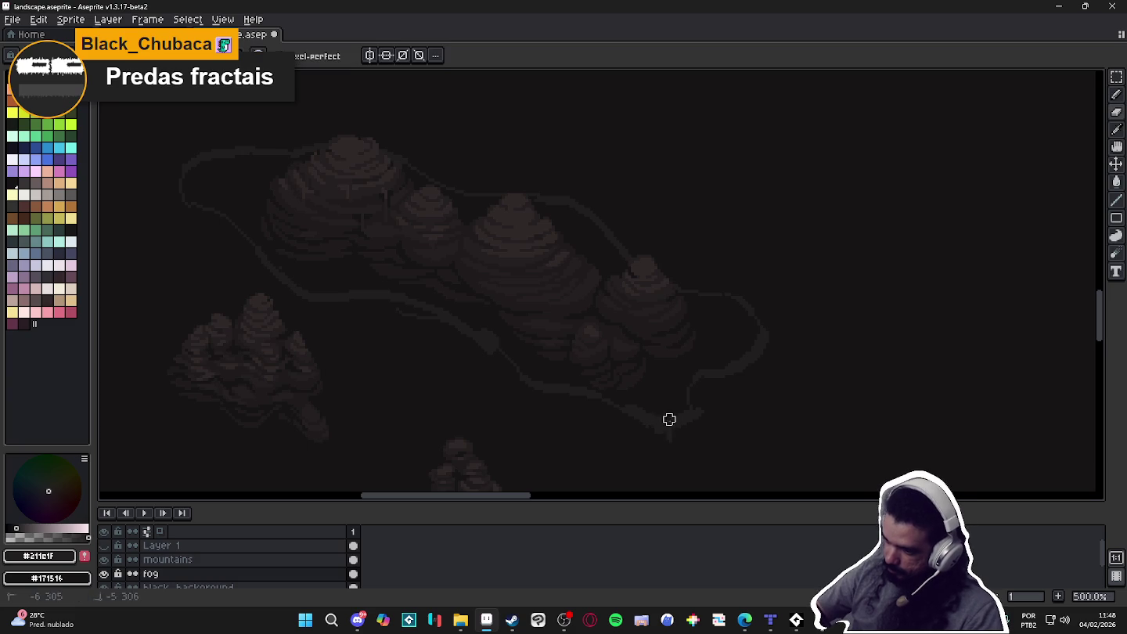
{"action": "left_click_drag", "start_coordinate": [669, 419], "coordinate": [674, 444]}
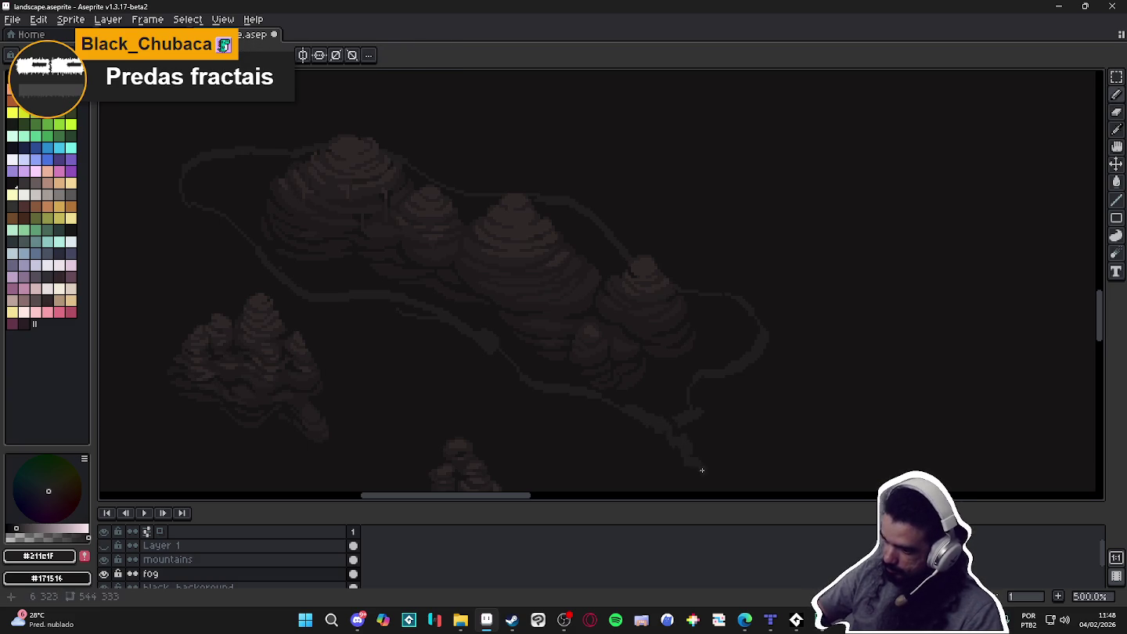
{"action": "left_click_drag", "start_coordinate": [746, 472], "coordinate": [782, 418]}
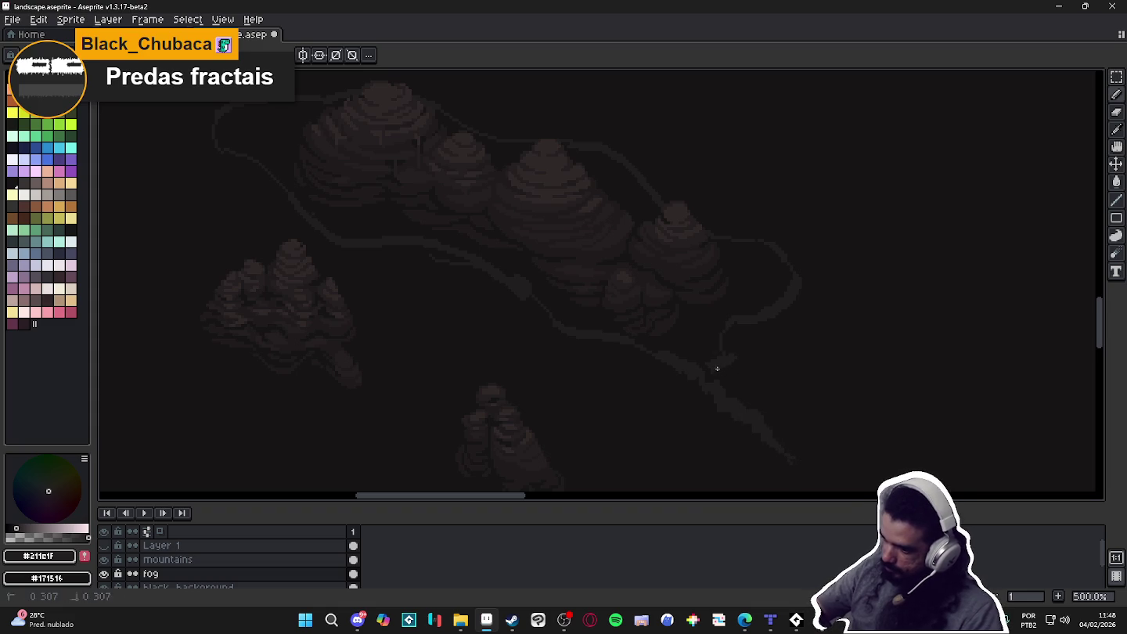
{"action": "key", "text": "b"}
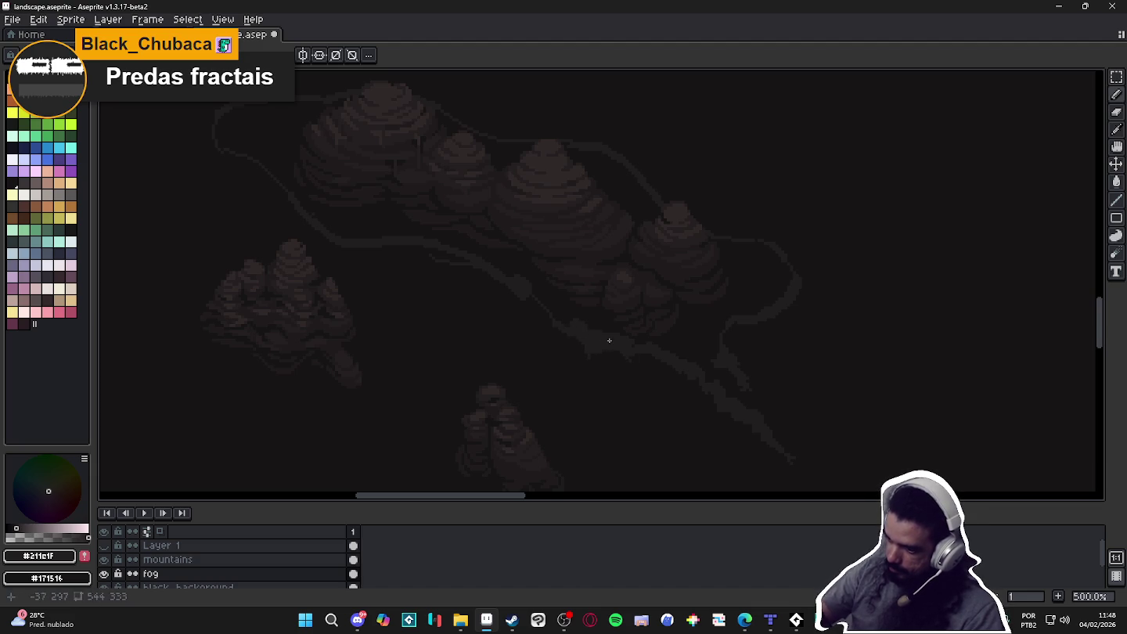
Paint branching fog wisps below the central cluster, then show the Preview window (F7)
{"action": "scroll", "coordinate": [617, 334], "scroll_direction": "down", "scroll_amount": 2}
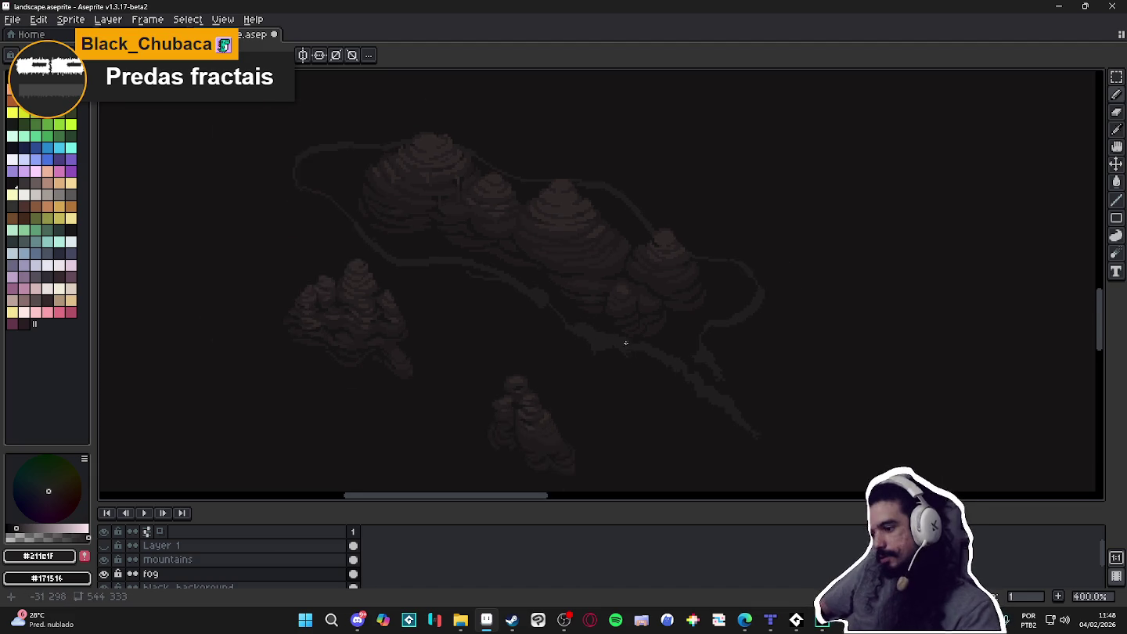
{"action": "scroll", "coordinate": [629, 347], "scroll_direction": "up", "scroll_amount": 1}
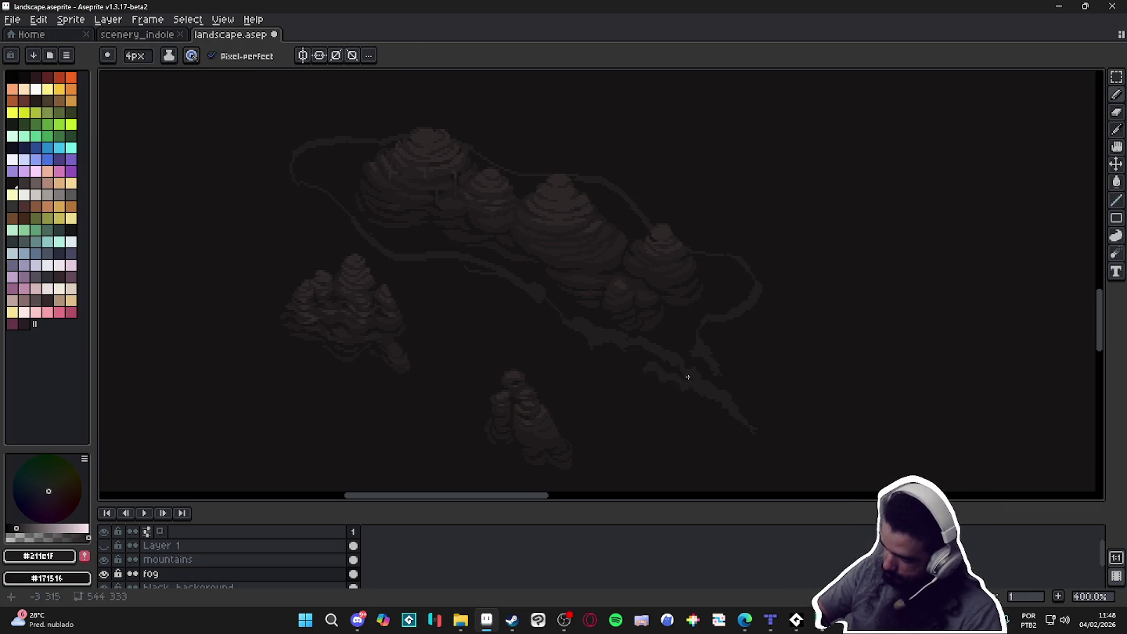
{"action": "key", "text": "e"}
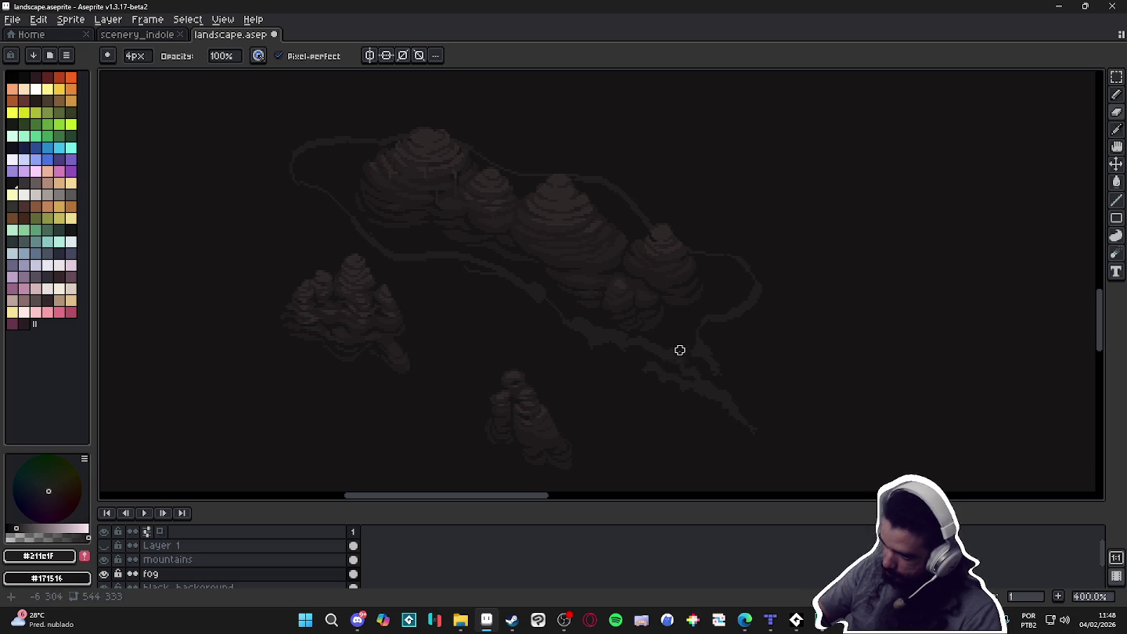
{"action": "key", "text": "b"}
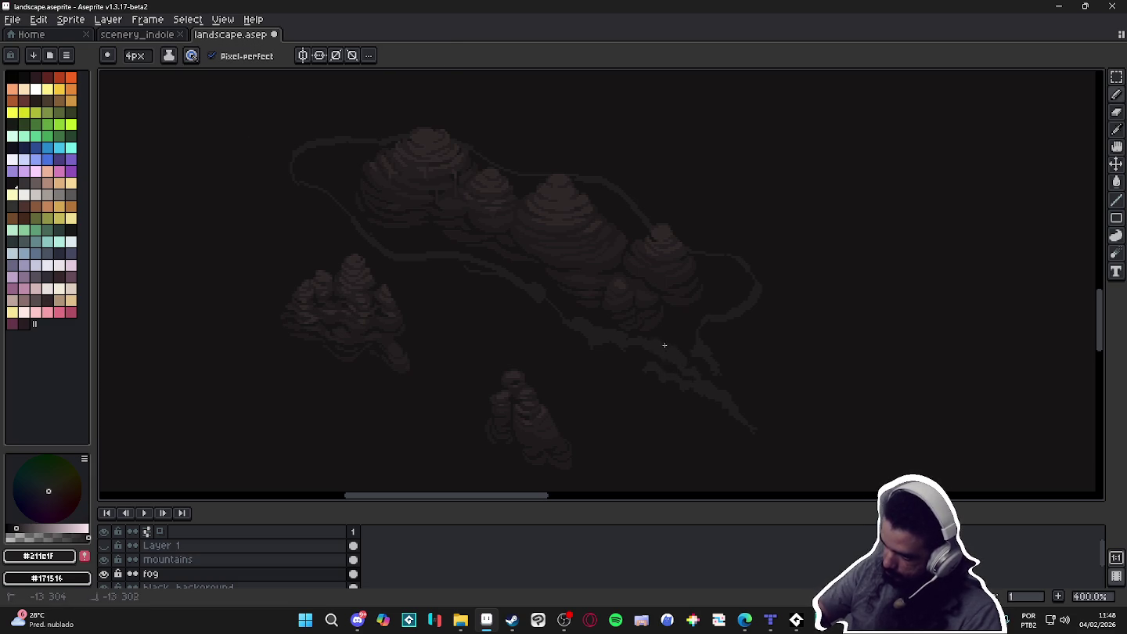
{"action": "key", "text": "e"}
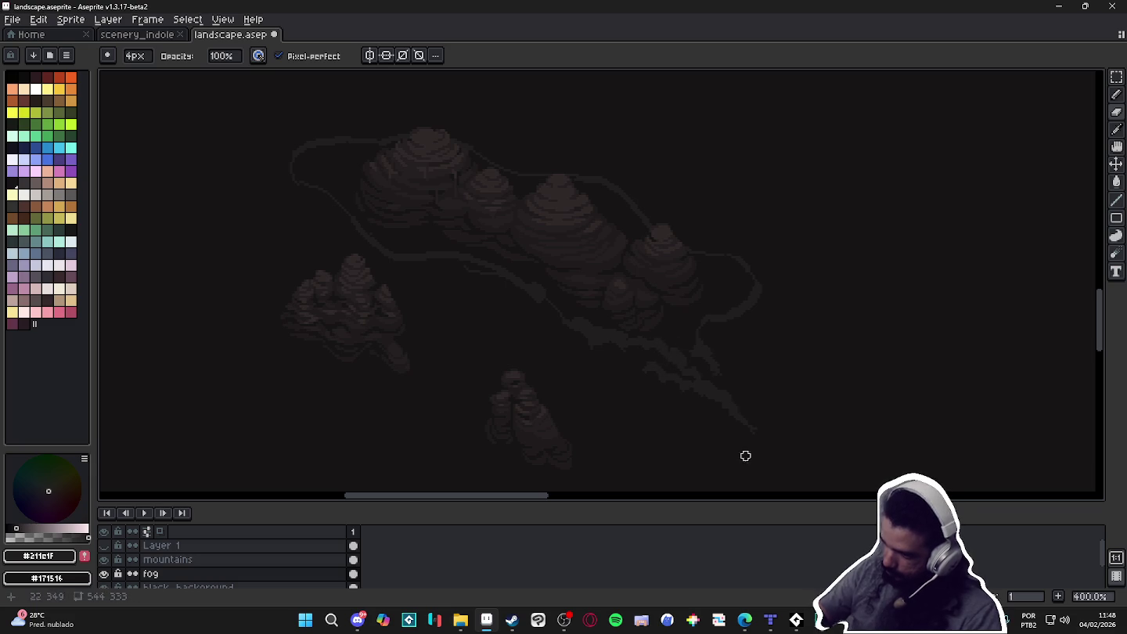
{"action": "scroll", "coordinate": [814, 414], "scroll_direction": "down", "scroll_amount": 1}
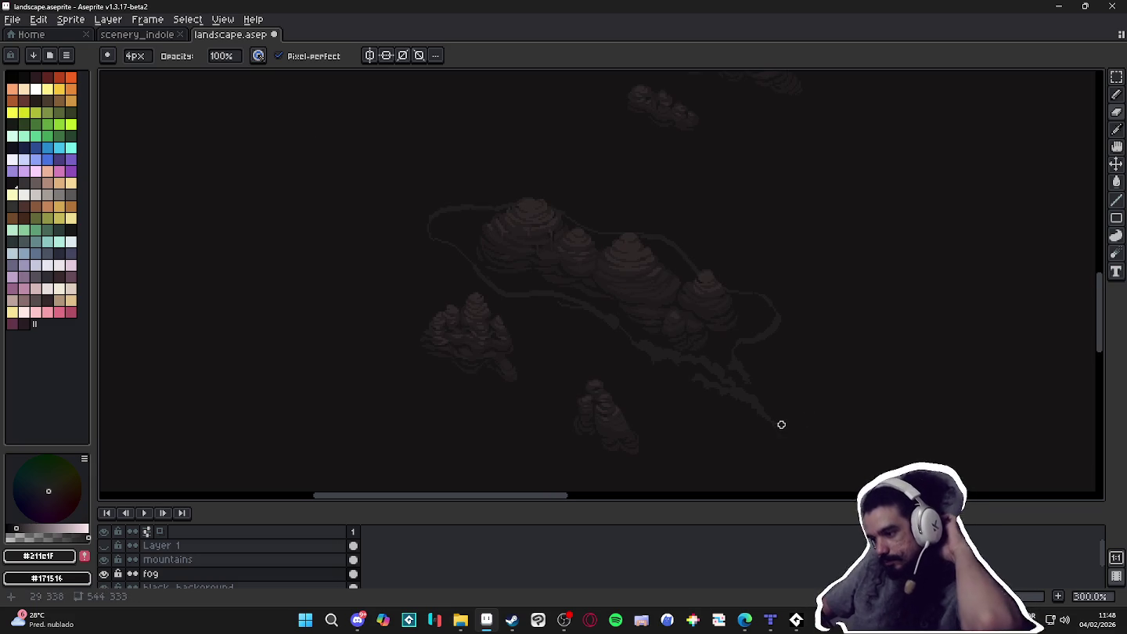
{"action": "scroll", "coordinate": [780, 423], "scroll_direction": "down", "scroll_amount": 1}
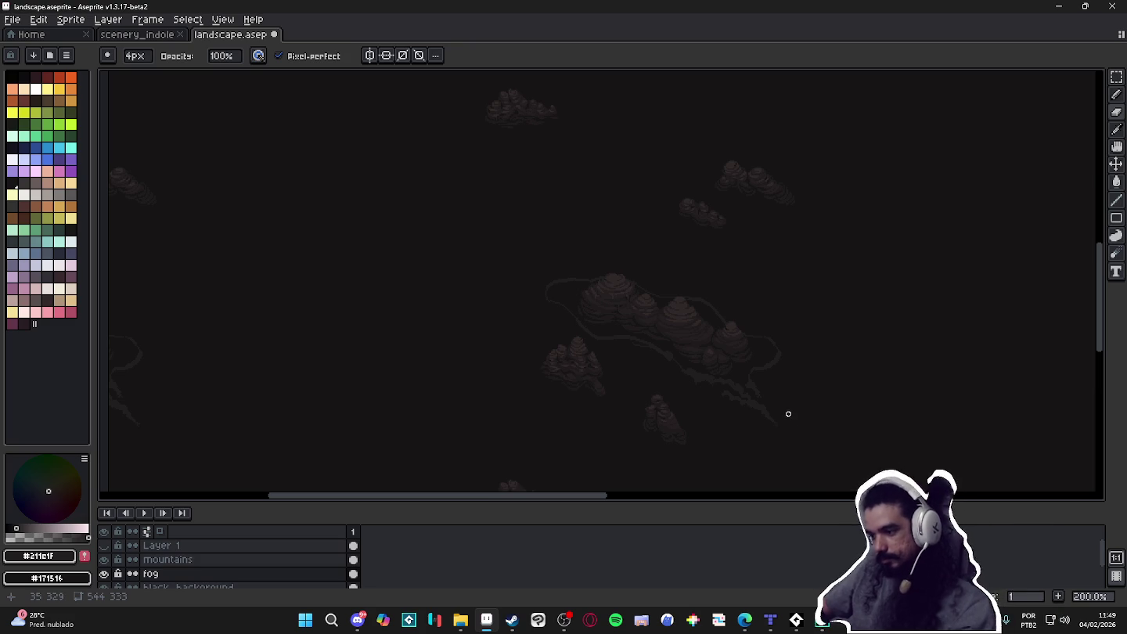
{"action": "scroll", "coordinate": [747, 382], "scroll_direction": "up", "scroll_amount": 1}
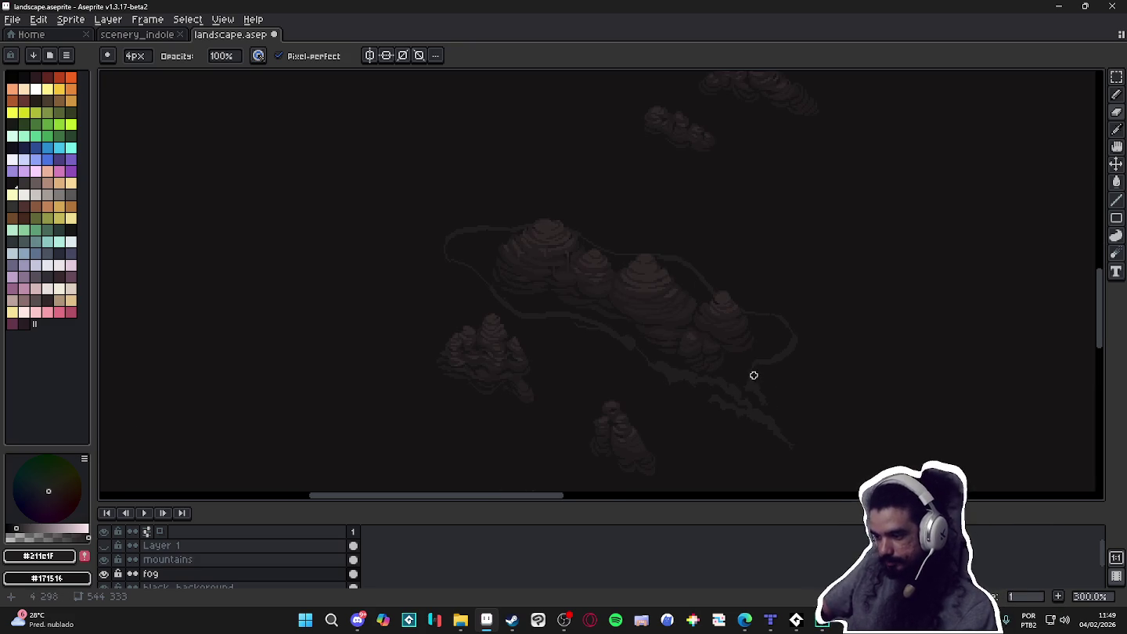
{"action": "scroll", "coordinate": [704, 366], "scroll_direction": "up", "scroll_amount": 1}
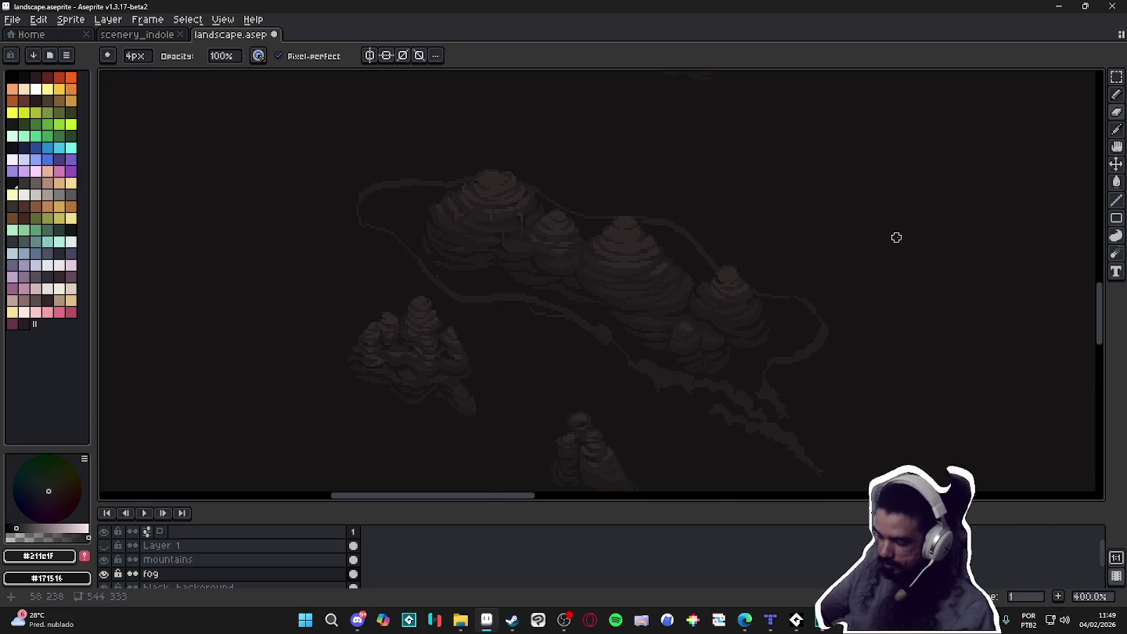
{"action": "key", "text": "e"}
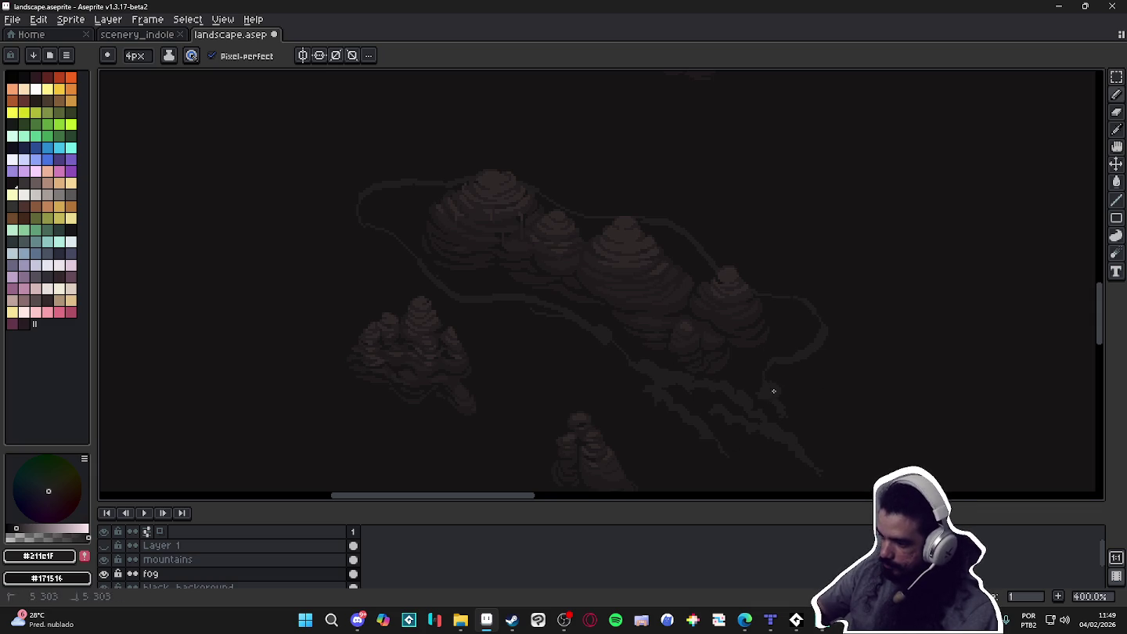
{"action": "key", "text": "F7"}
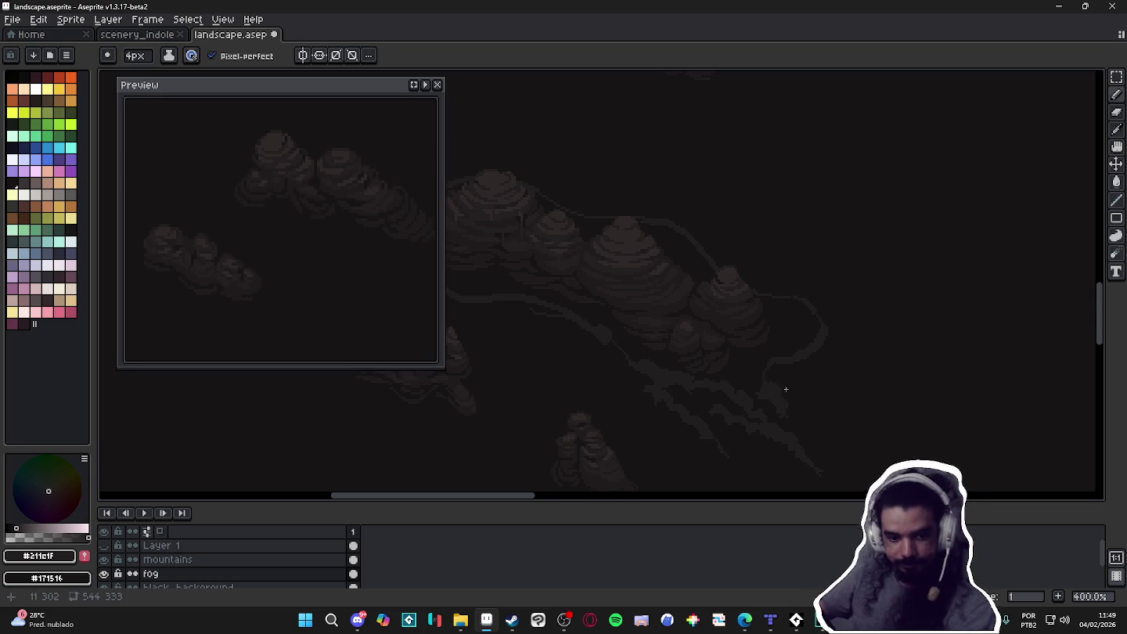
Touch up the fog streaks right of the cluster with the Pencil and Eraser
{"action": "scroll", "coordinate": [648, 334], "scroll_direction": "down", "scroll_amount": 1}
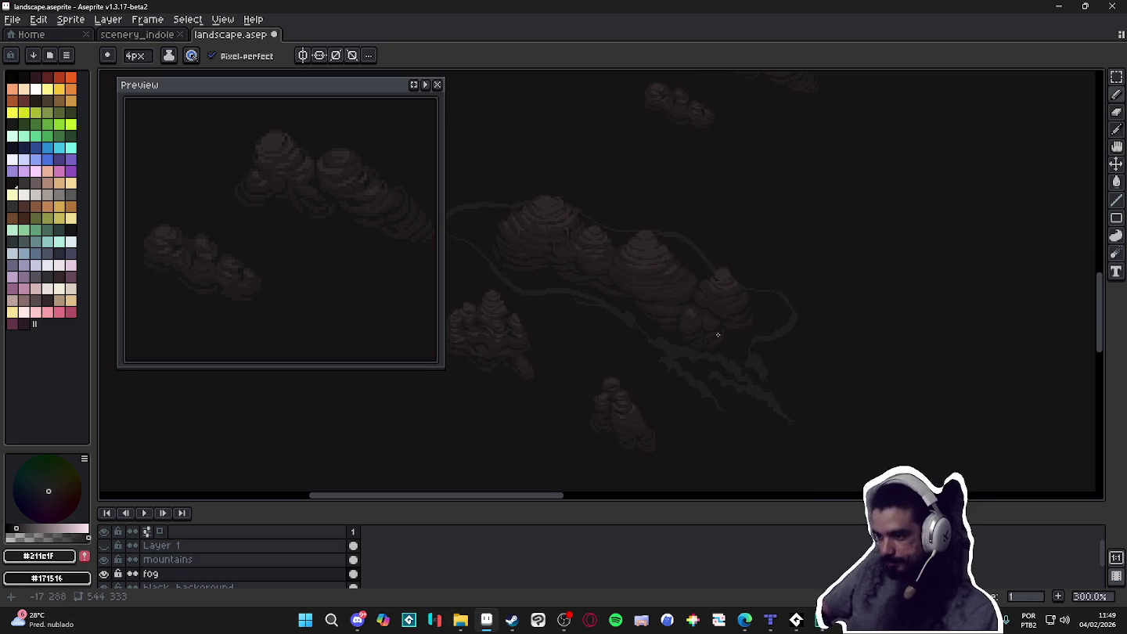
{"action": "scroll", "coordinate": [722, 336], "scroll_direction": "up", "scroll_amount": 2}
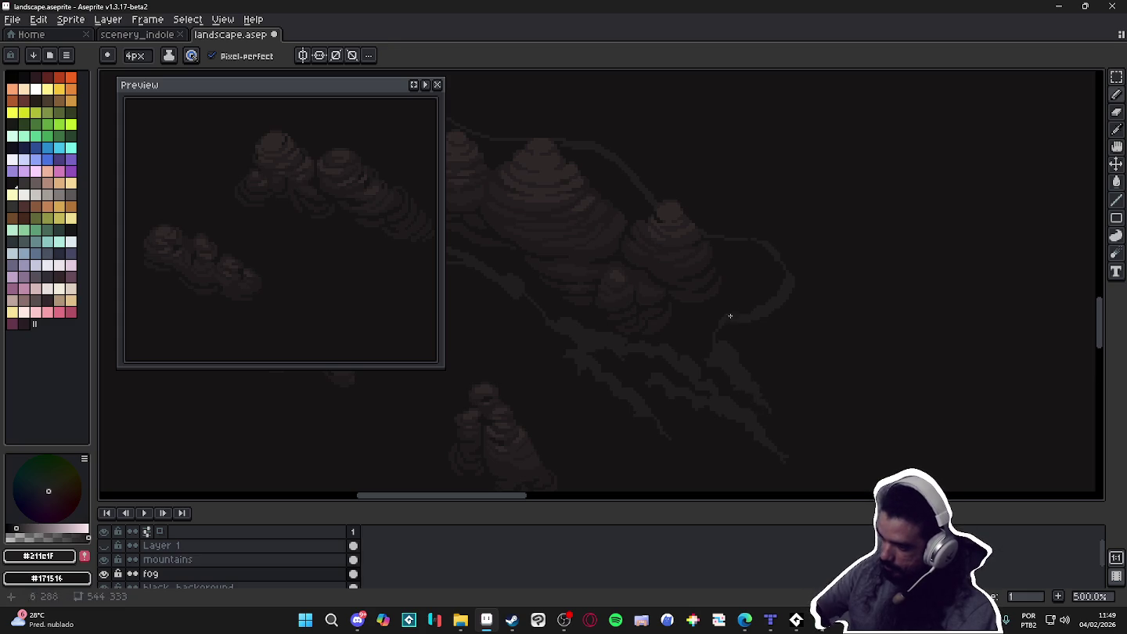
{"action": "left_click_drag", "start_coordinate": [743, 327], "coordinate": [744, 328]}
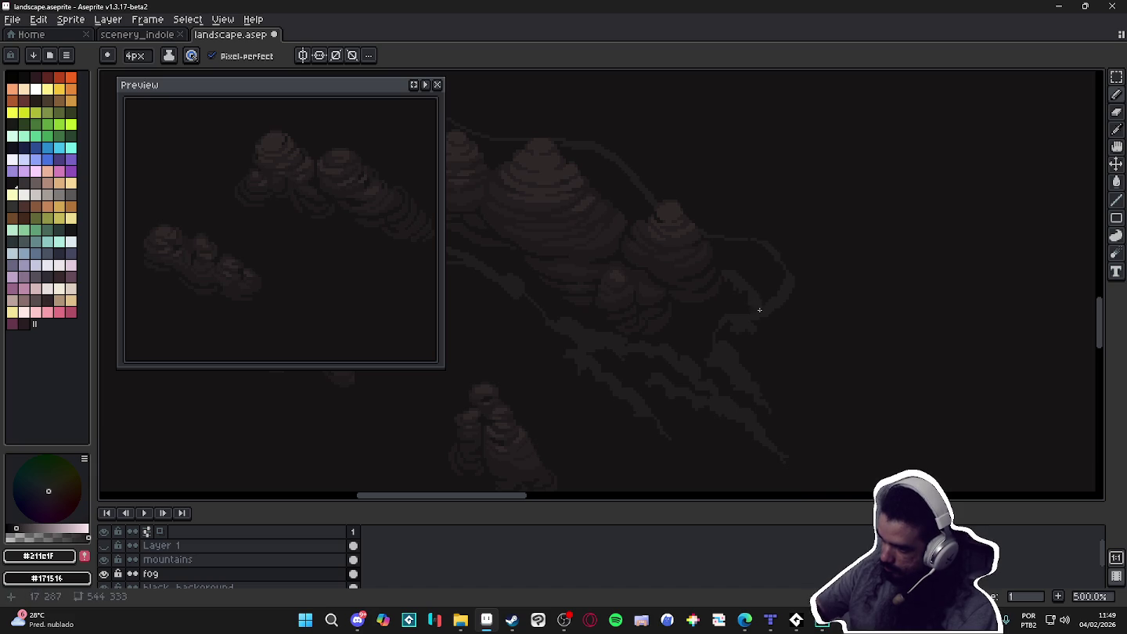
{"action": "key", "text": "e"}
{"action": "left_click_drag", "start_coordinate": [763, 321], "coordinate": [750, 308]}
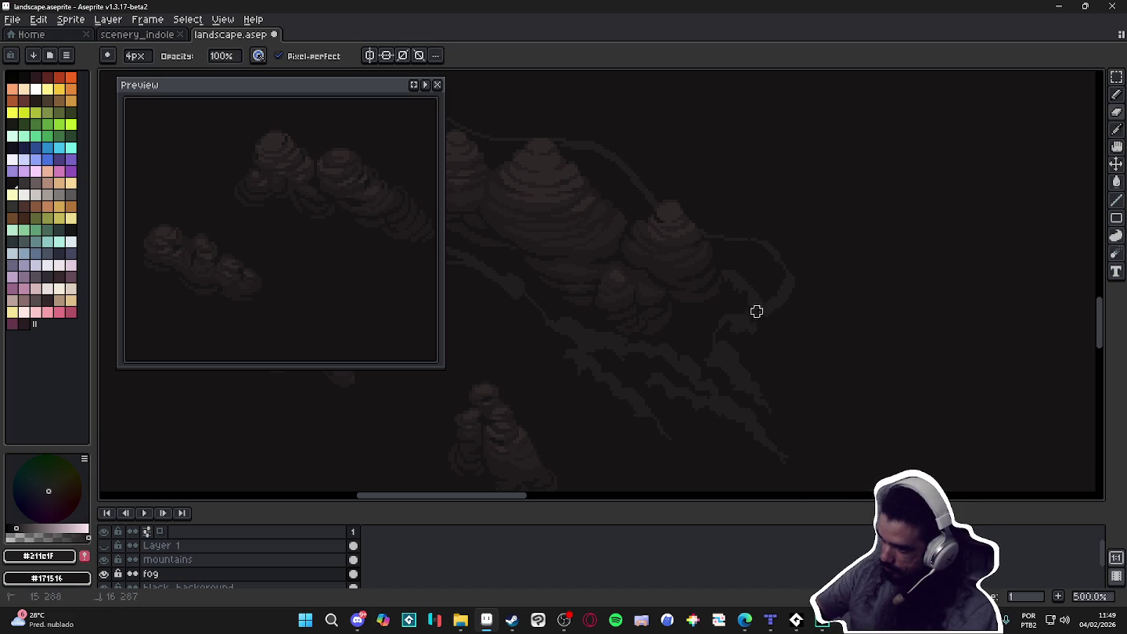
{"action": "key", "text": "b"}
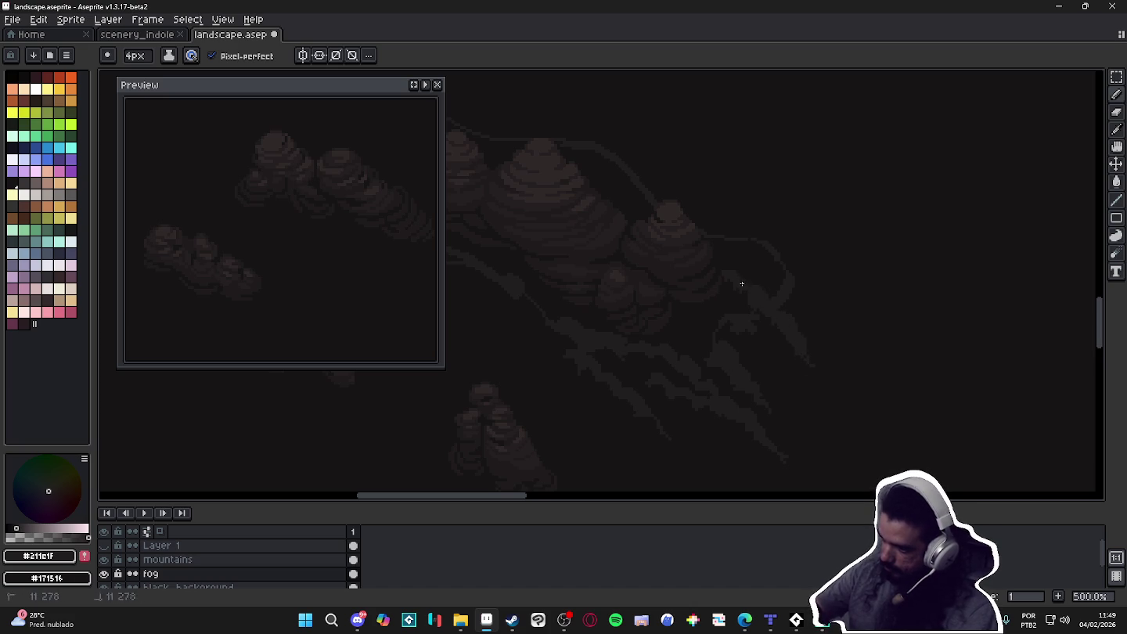
Recentre the mountain cluster, then bring the Tiled map room_indolence.tmx to the front
{"action": "scroll", "coordinate": [757, 262], "scroll_direction": "down", "scroll_amount": 2}
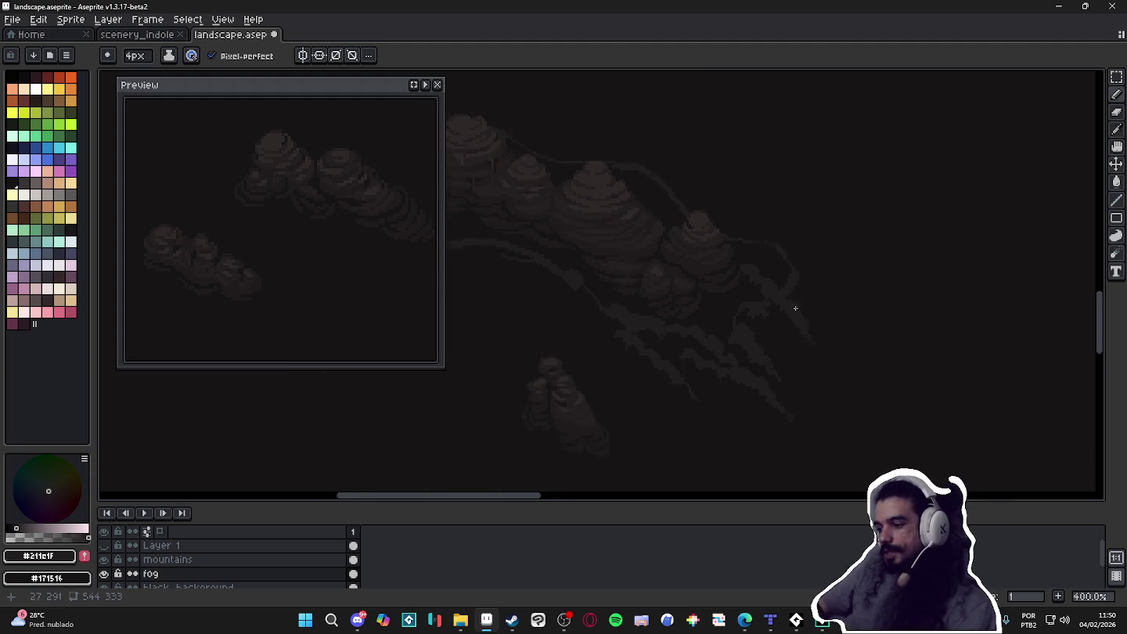
{"action": "left_click_drag", "start_coordinate": [791, 301], "coordinate": [724, 319]}
{"action": "scroll", "coordinate": [751, 336], "scroll_direction": "up", "scroll_amount": 1}
{"action": "scroll", "coordinate": [765, 342], "scroll_direction": "down", "scroll_amount": 1}
{"action": "scroll", "coordinate": [764, 342], "scroll_direction": "up", "scroll_amount": 1}
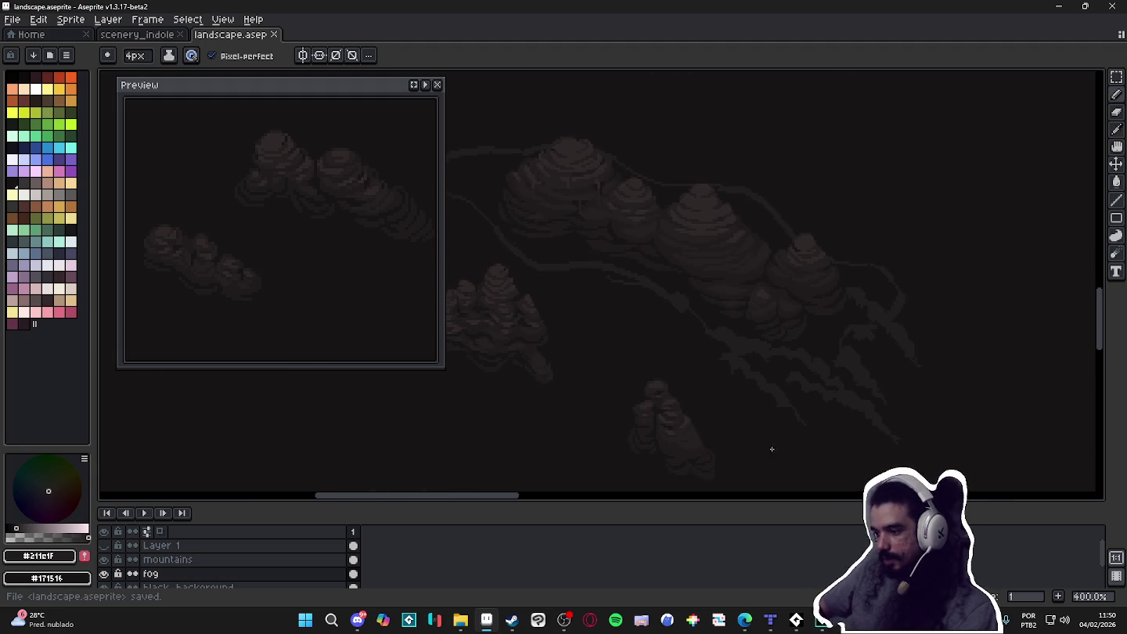
{"action": "mouse_move", "coordinate": [796, 621]}
{"action": "left_click", "coordinate": [771, 620]}
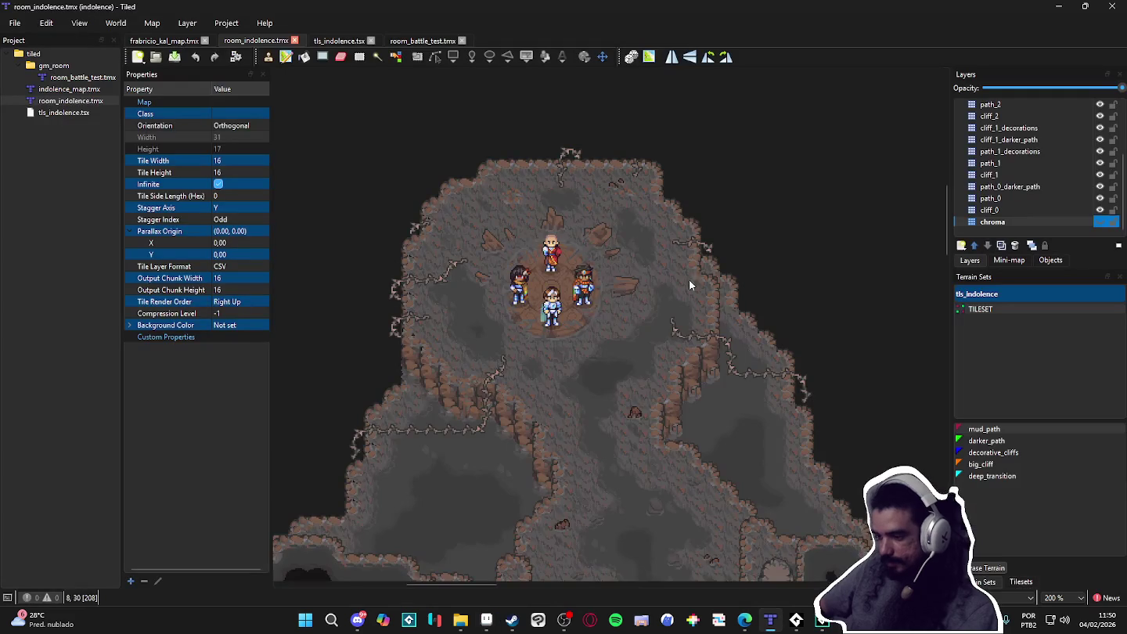
{"action": "scroll", "coordinate": [548, 423], "scroll_direction": "up", "scroll_amount": 1}
{"action": "scroll", "coordinate": [593, 435], "scroll_direction": "down", "scroll_amount": 2}
{"action": "scroll", "coordinate": [580, 392], "scroll_direction": "up", "scroll_amount": 1}
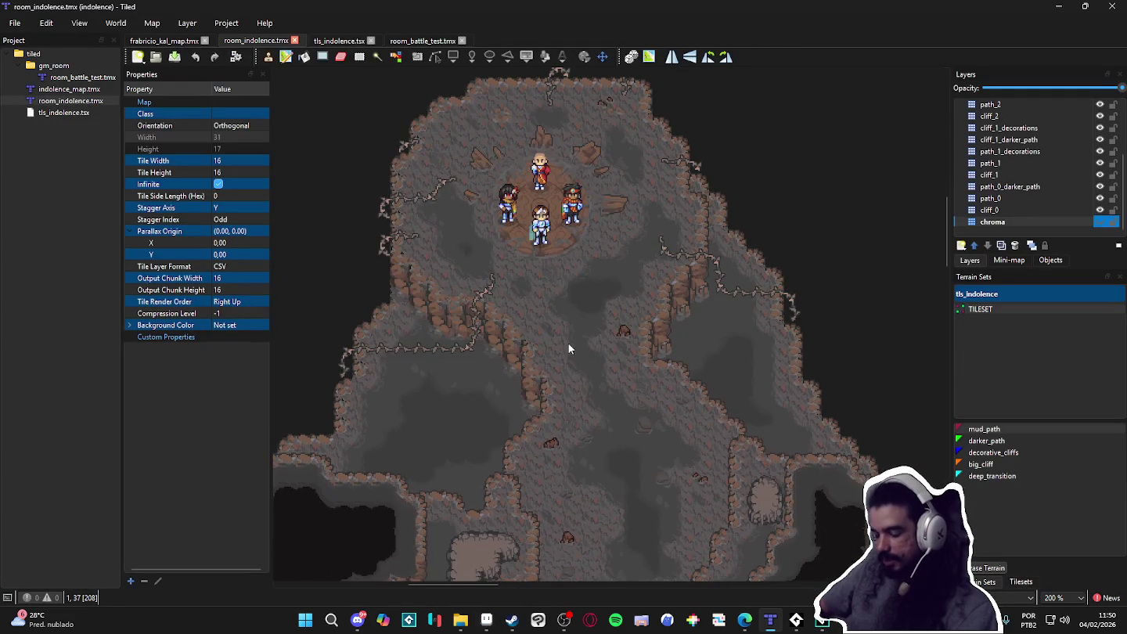
{"action": "scroll", "coordinate": [591, 470], "scroll_direction": "down", "scroll_amount": 2}
{"action": "scroll", "coordinate": [587, 392], "scroll_direction": "down", "scroll_amount": 2}
{"action": "scroll", "coordinate": [555, 422], "scroll_direction": "up", "scroll_amount": 1}
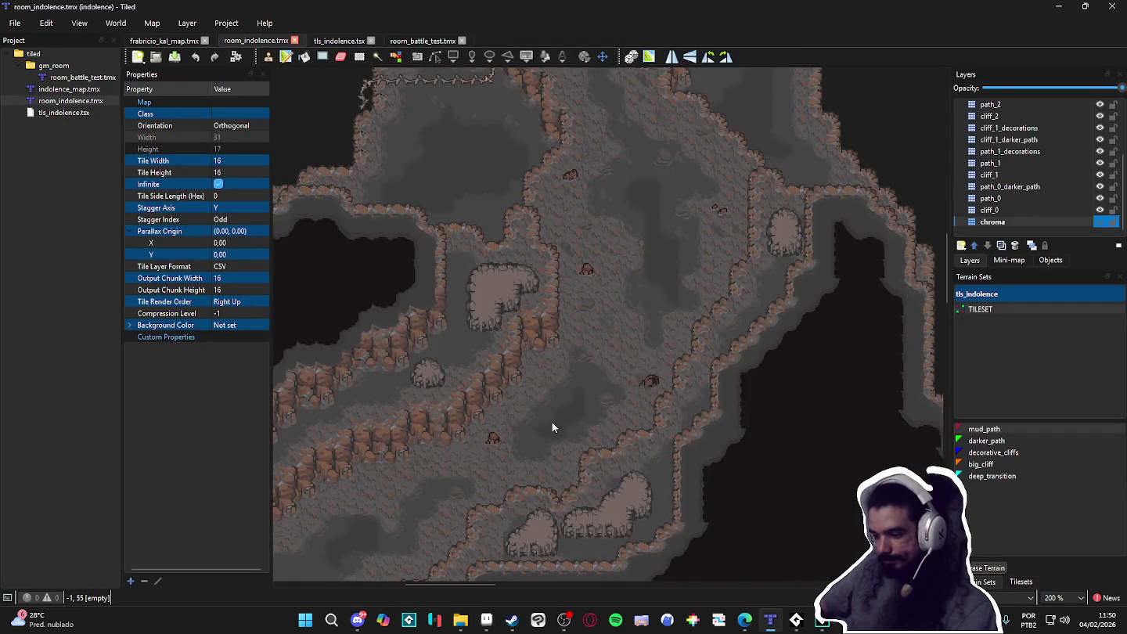
{"action": "scroll", "coordinate": [554, 425], "scroll_direction": "down", "scroll_amount": 1}
{"action": "scroll", "coordinate": [579, 352], "scroll_direction": "up", "scroll_amount": 3}
{"action": "scroll", "coordinate": [607, 273], "scroll_direction": "up", "scroll_amount": 2}
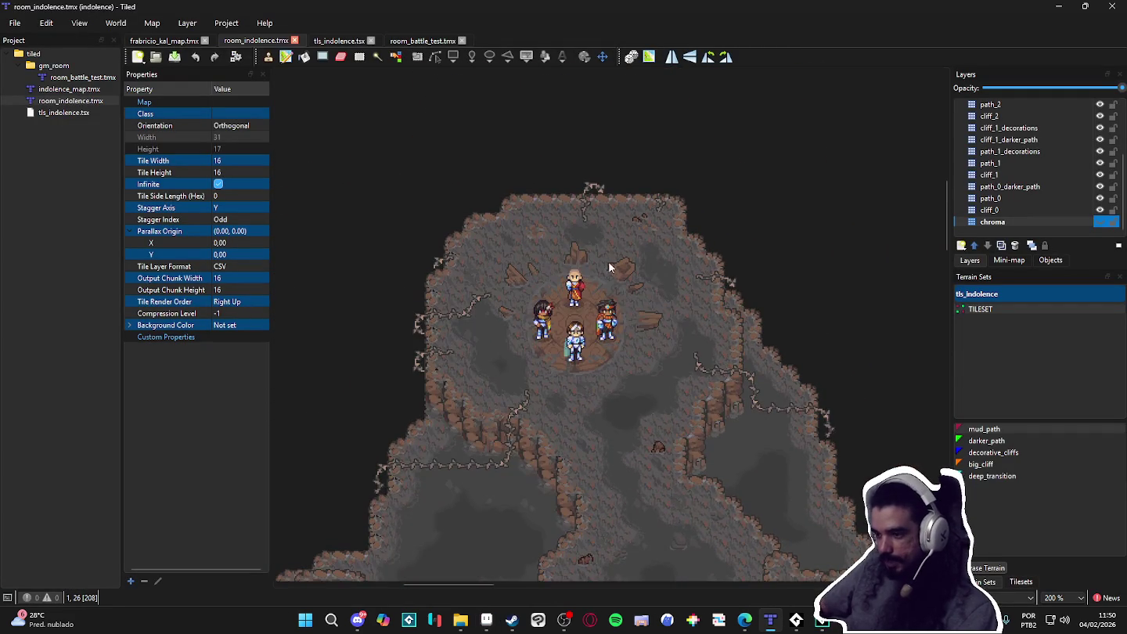
{"action": "scroll", "coordinate": [618, 266], "scroll_direction": "up", "scroll_amount": 1}
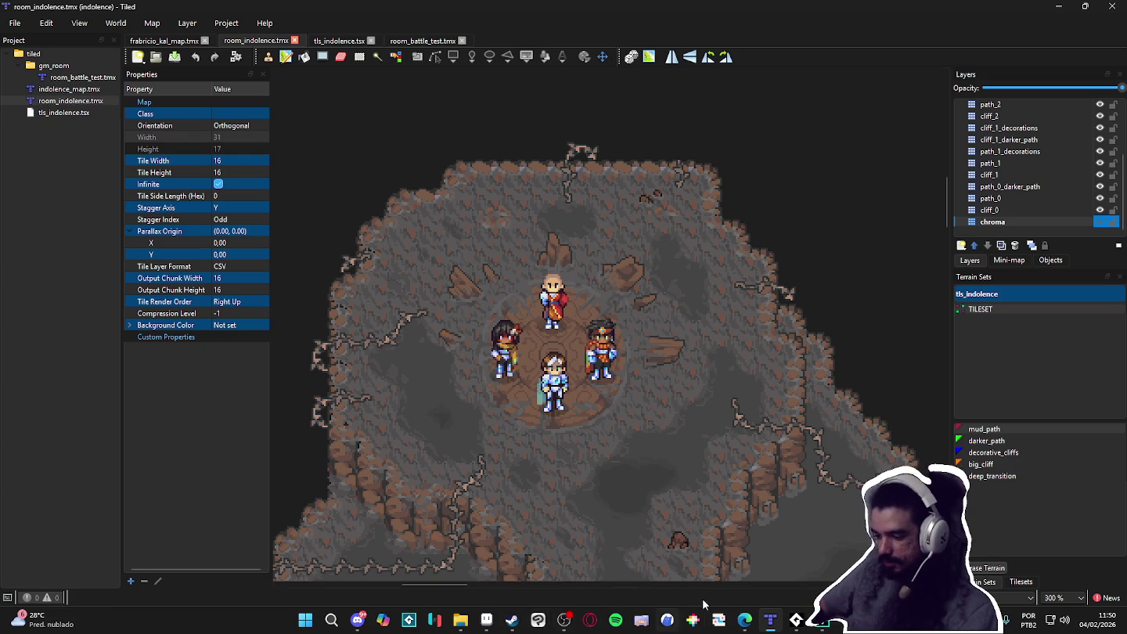
{"action": "left_click", "coordinate": [487, 620]}
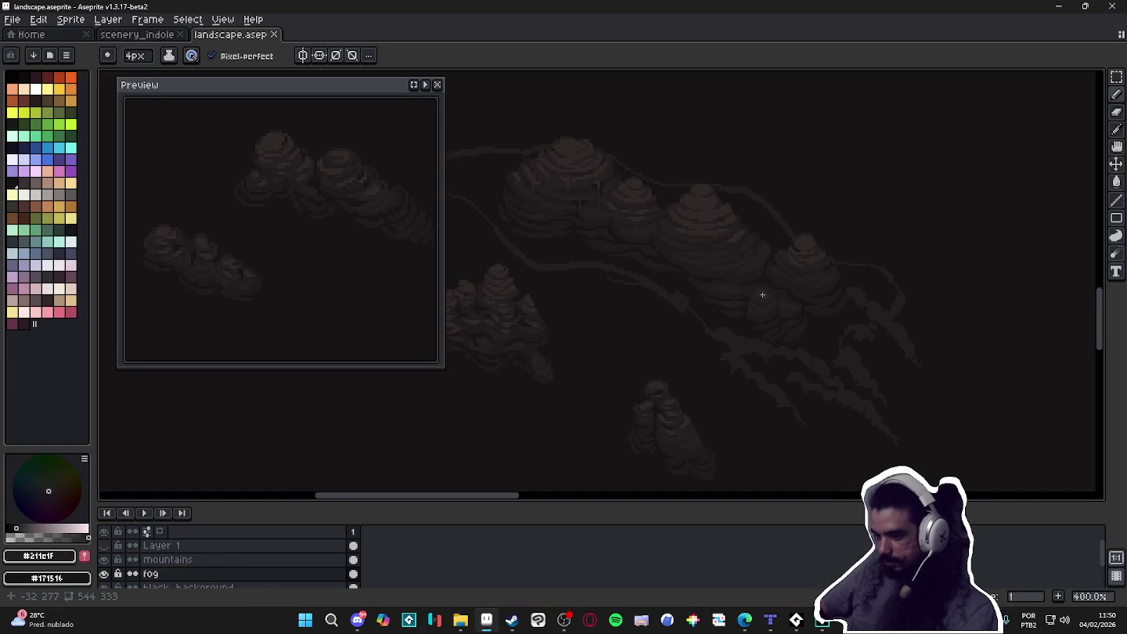
Undo the last fog stroke and add a short fog streak at the lower right
{"action": "scroll", "coordinate": [827, 369], "scroll_direction": "down", "scroll_amount": 1}
{"action": "scroll", "coordinate": [854, 336], "scroll_direction": "up", "scroll_amount": 1}
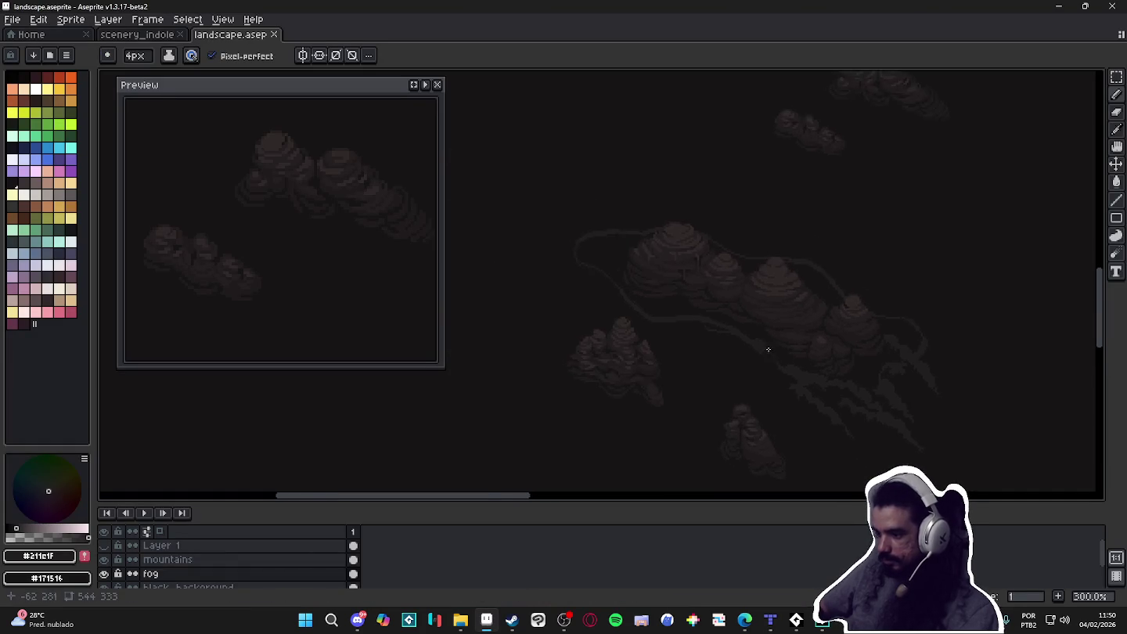
{"action": "scroll", "coordinate": [880, 303], "scroll_direction": "up", "scroll_amount": 1}
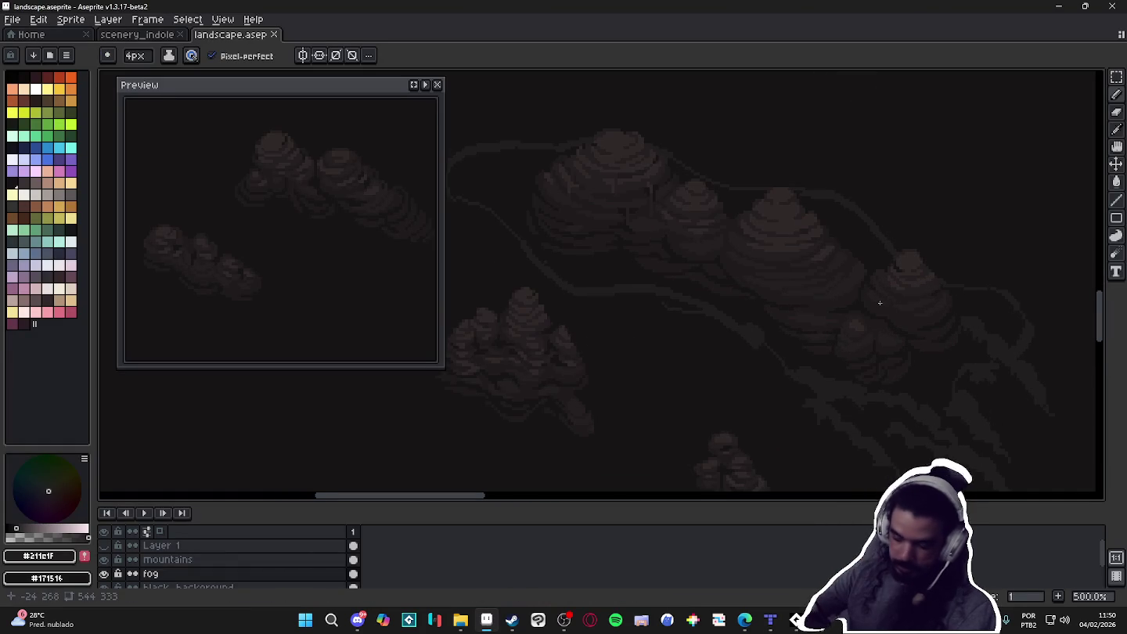
{"action": "key", "text": "ctrl+z"}
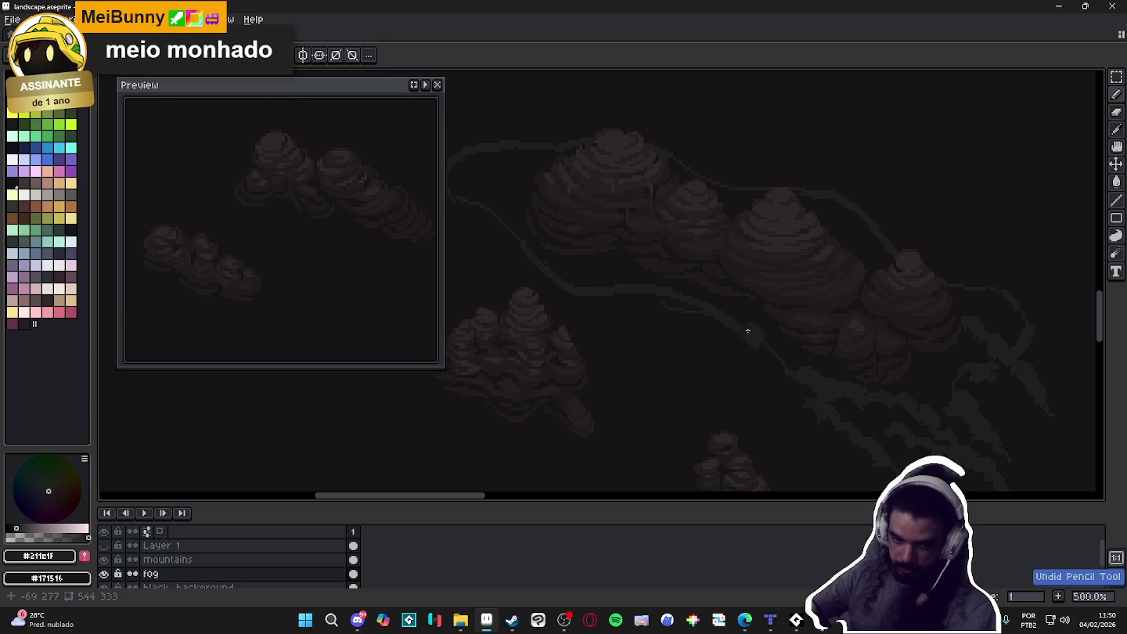
{"action": "mouse_move", "coordinate": [753, 360]}
{"action": "left_mouse_down"}
{"action": "mouse_move", "coordinate": [763, 378]}
{"action": "mouse_move", "coordinate": [772, 371]}
{"action": "left_mouse_up"}
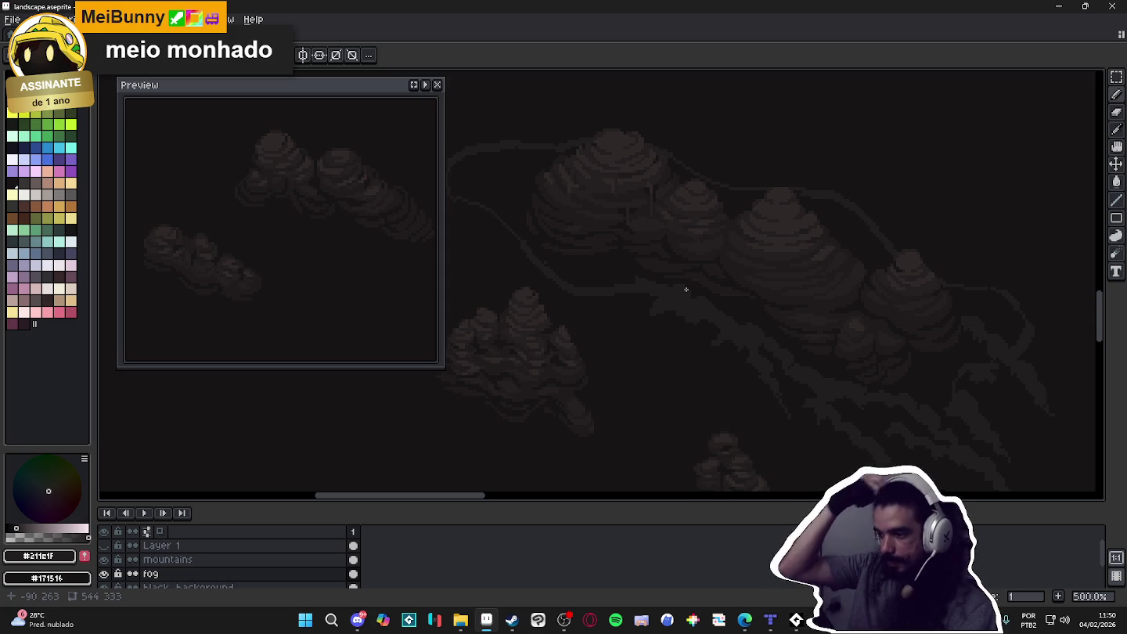
Draw more faint fog streaks curving over the top right of the mountain cluster
{"action": "scroll", "coordinate": [689, 289], "scroll_direction": "down", "scroll_amount": 1}
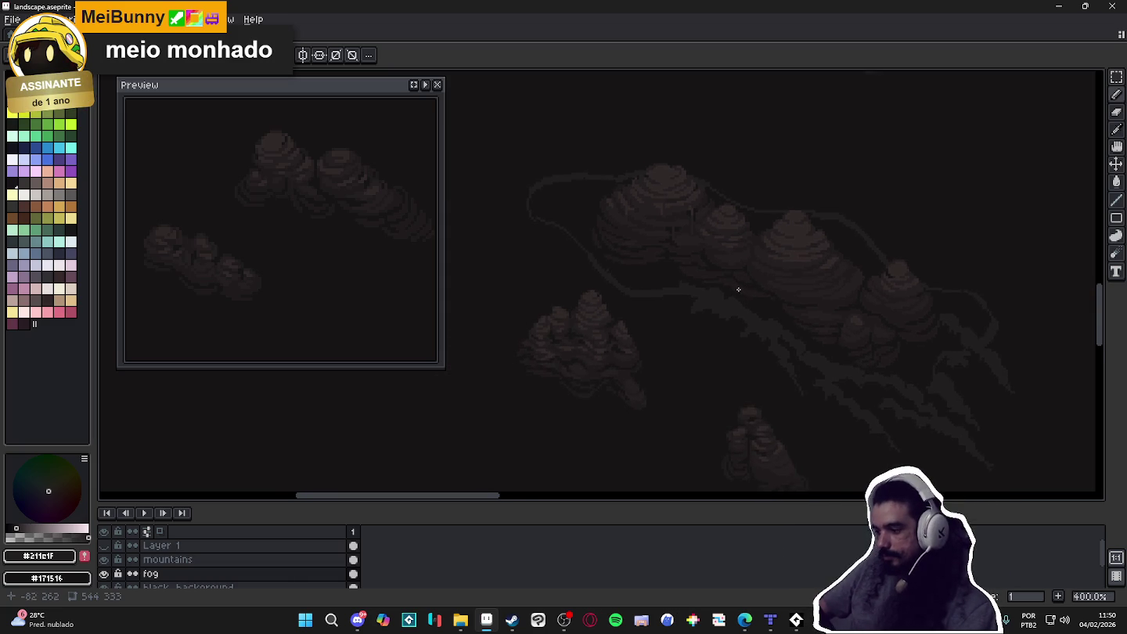
{"action": "left_click_drag", "start_coordinate": [687, 284], "coordinate": [790, 312]}
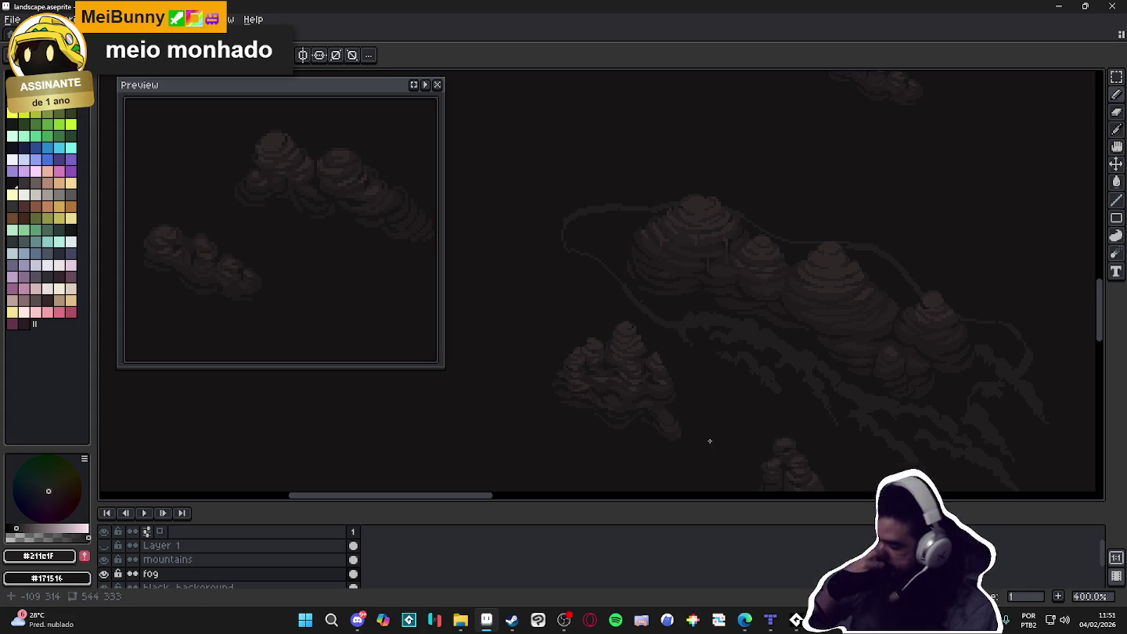
{"action": "left_click_drag", "start_coordinate": [957, 329], "coordinate": [737, 309]}
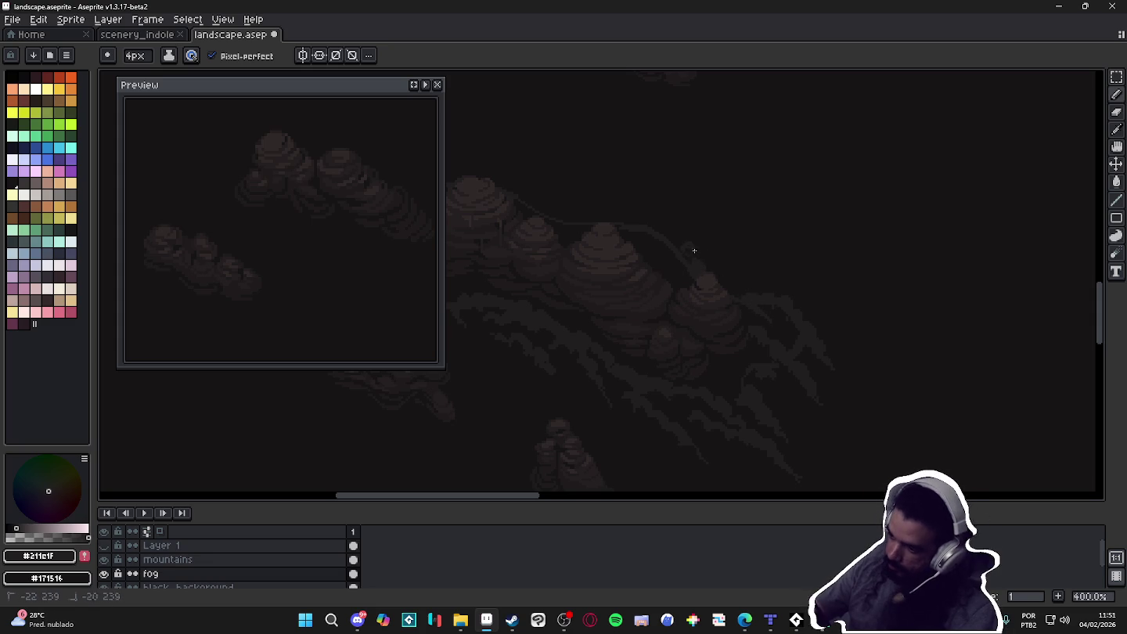
{"action": "left_click_drag", "start_coordinate": [694, 248], "coordinate": [697, 272]}
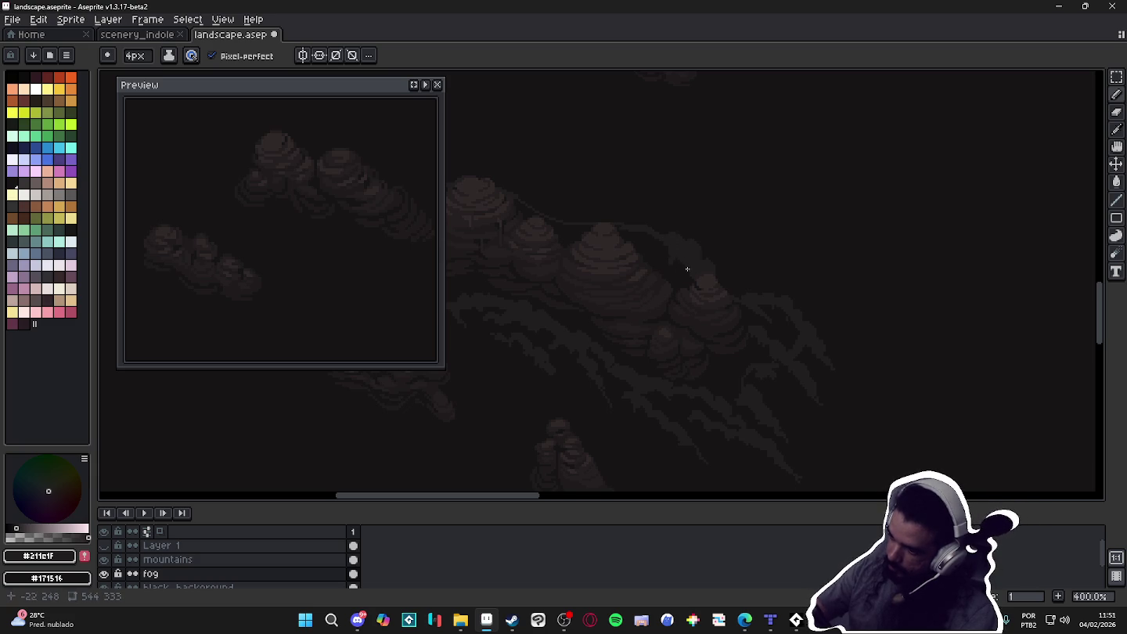
{"action": "key", "text": "e"}
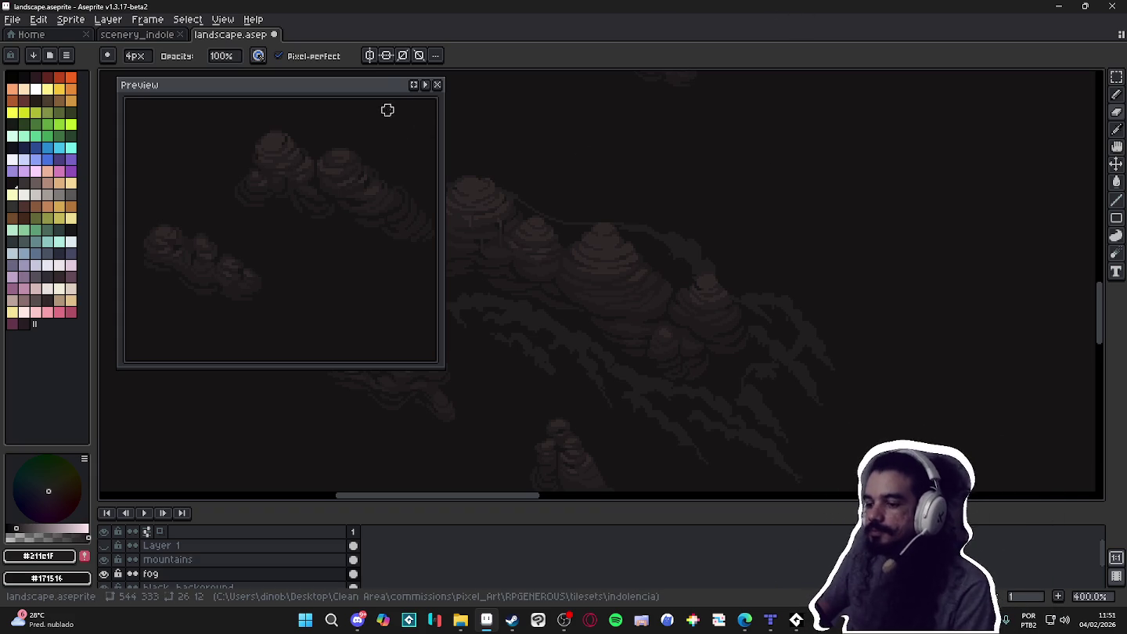
Zoom the Preview window out so it shows the whole landscape
{"action": "left_click", "coordinate": [415, 89]}
{"action": "scroll", "coordinate": [321, 257], "scroll_direction": "down", "scroll_amount": 1}
{"action": "scroll", "coordinate": [321, 258], "scroll_direction": "down", "scroll_amount": 1}
{"action": "scroll", "coordinate": [313, 251], "scroll_direction": "down", "scroll_amount": 2}
{"action": "scroll", "coordinate": [313, 252], "scroll_direction": "up", "scroll_amount": 2}
{"action": "scroll", "coordinate": [301, 245], "scroll_direction": "down", "scroll_amount": 2}
Draw a faint fog wisp reaching leftward from the cluster's upper left
{"action": "mouse_move", "coordinate": [689, 307]}
{"action": "left_mouse_down"}
{"action": "mouse_move", "coordinate": [796, 280]}
{"action": "mouse_move", "coordinate": [850, 337]}
{"action": "mouse_move", "coordinate": [864, 384]}
{"action": "left_mouse_up"}
{"action": "left_click_drag", "start_coordinate": [667, 285], "coordinate": [743, 274]}
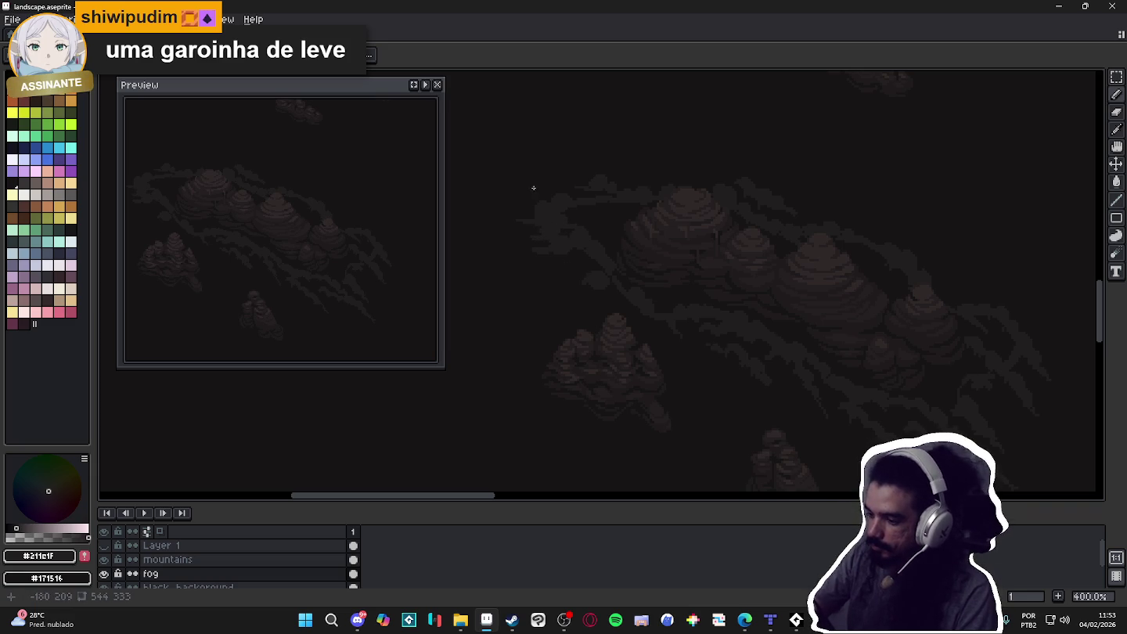
{"action": "left_click_drag", "start_coordinate": [484, 178], "coordinate": [534, 182]}
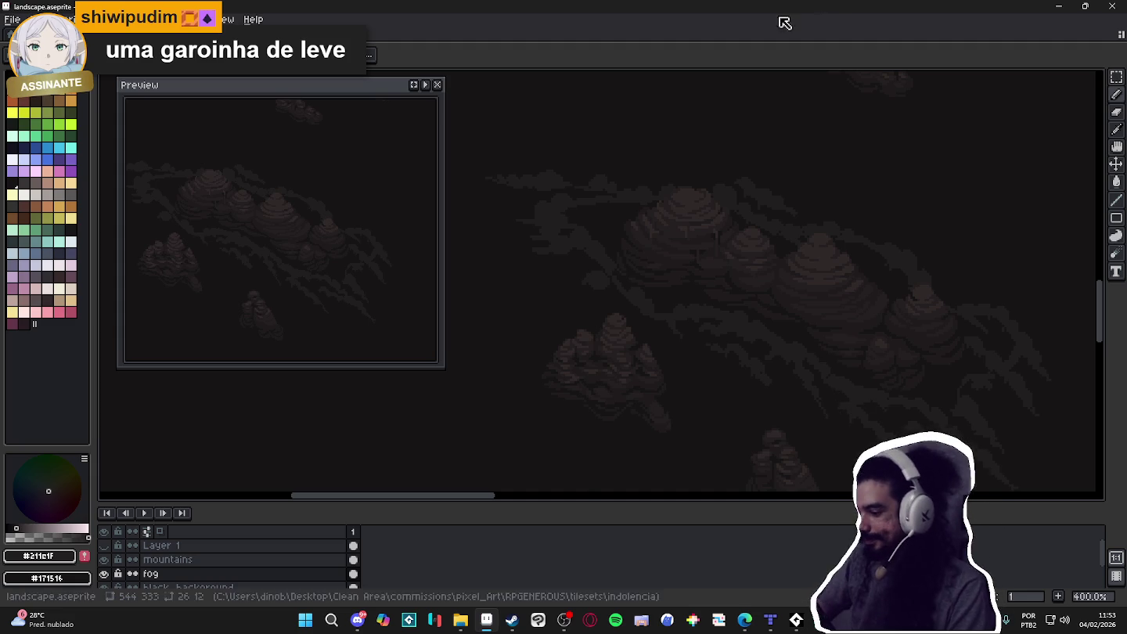
{"action": "scroll", "coordinate": [677, 335], "scroll_direction": "down", "scroll_amount": 2}
{"action": "left_click_drag", "start_coordinate": [759, 403], "coordinate": [732, 355]}
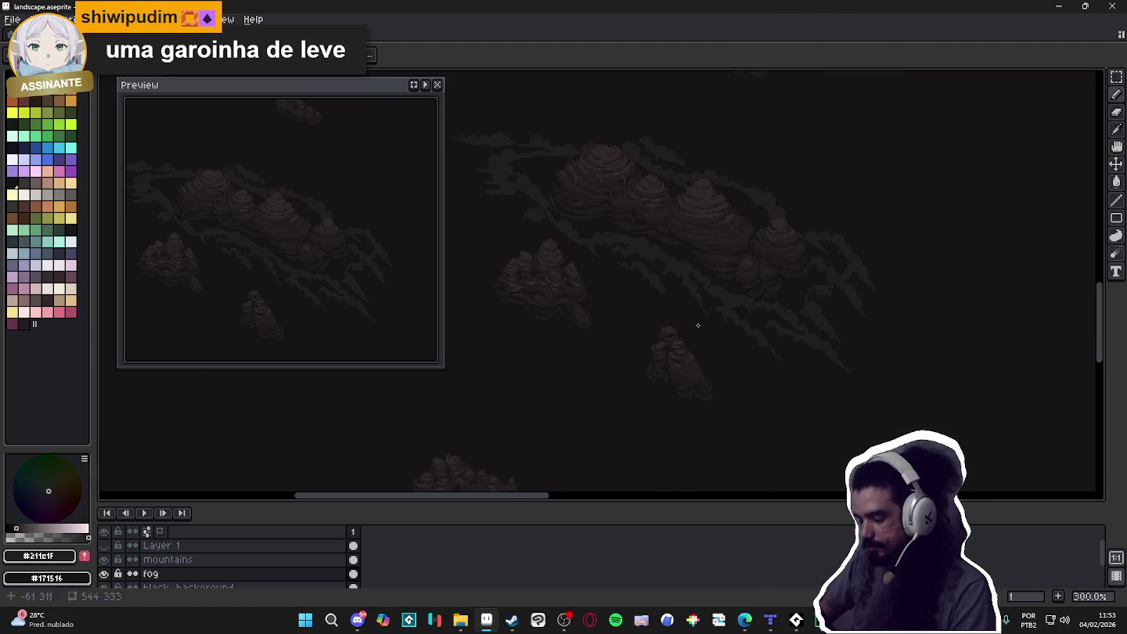
{"action": "scroll", "coordinate": [752, 257], "scroll_direction": "up", "scroll_amount": 1}
{"action": "scroll", "coordinate": [819, 191], "scroll_direction": "up", "scroll_amount": 1}
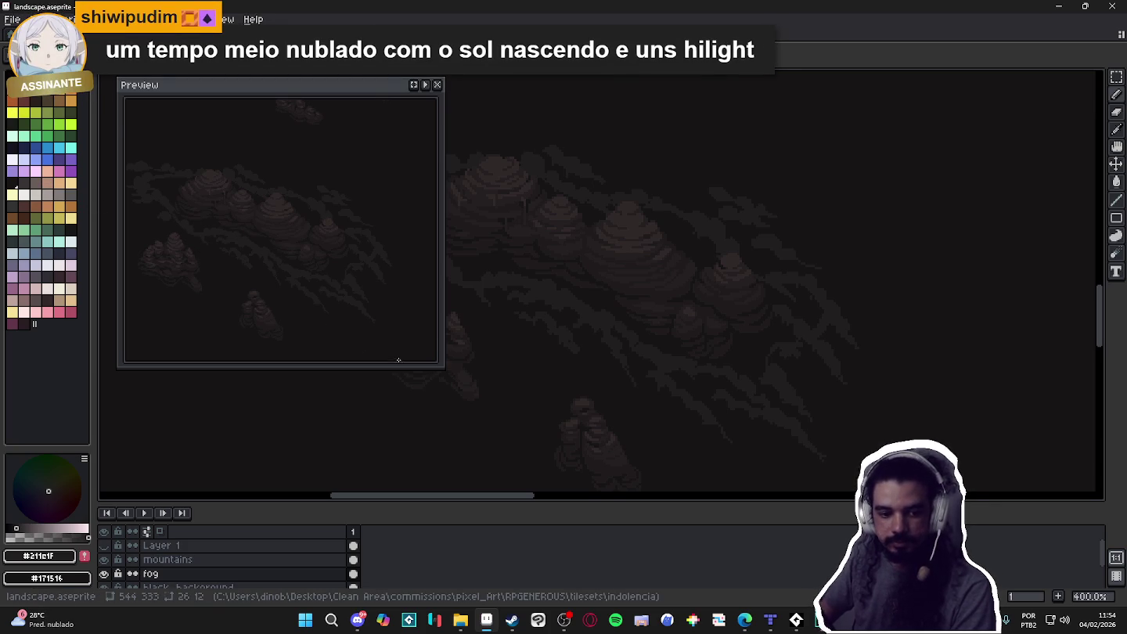
{"action": "scroll", "coordinate": [574, 272], "scroll_direction": "down", "scroll_amount": 2}
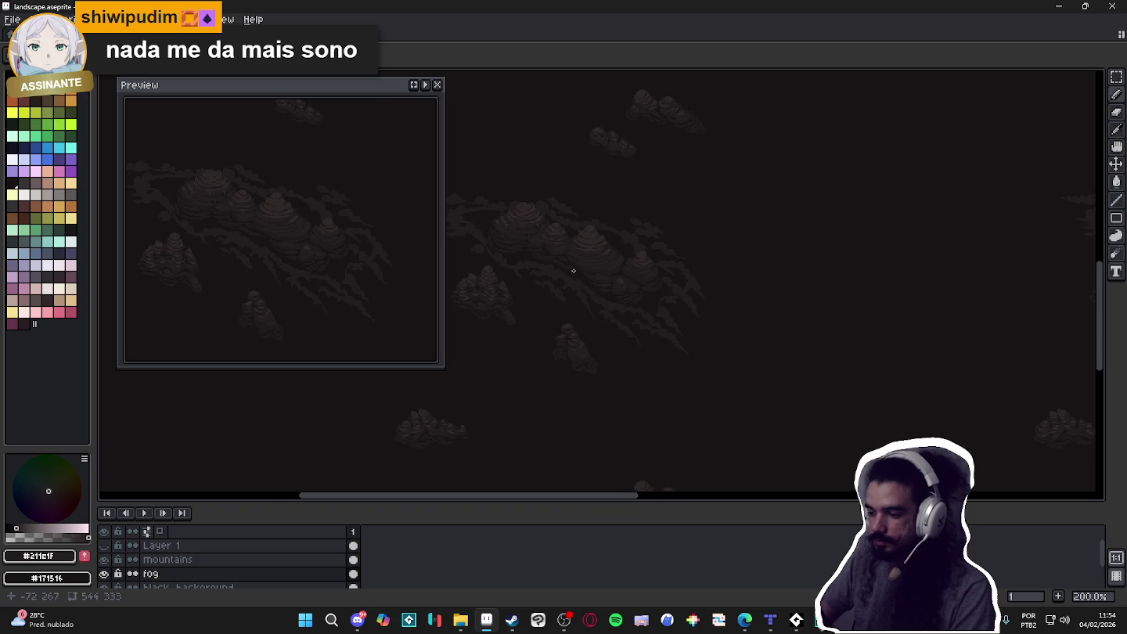
{"action": "left_click_drag", "start_coordinate": [556, 249], "coordinate": [634, 280]}
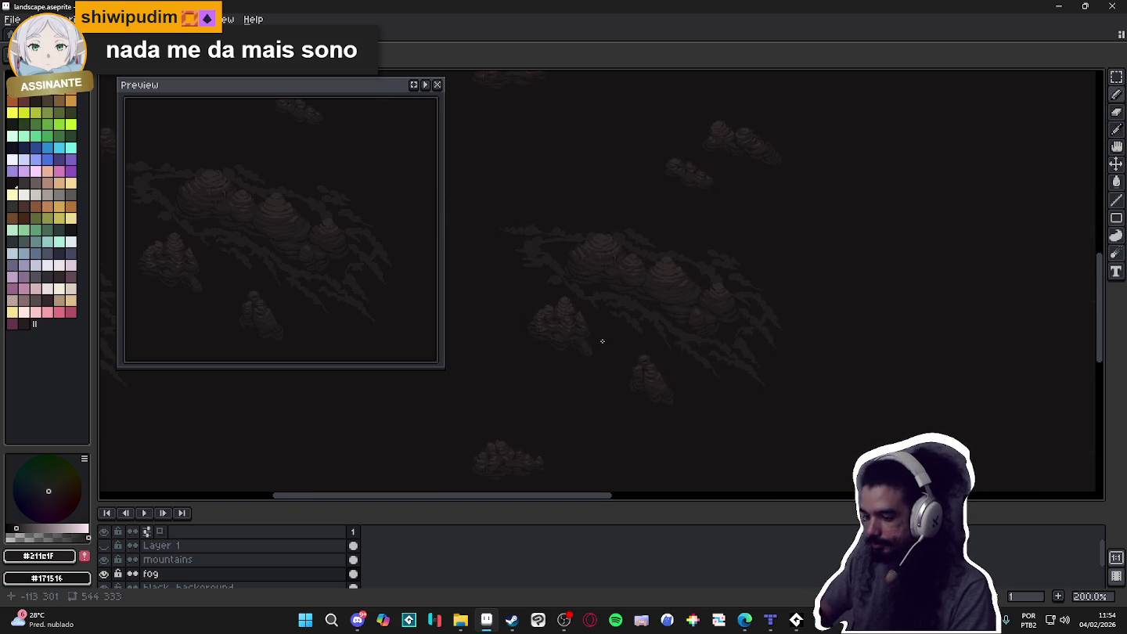
{"action": "scroll", "coordinate": [673, 280], "scroll_direction": "up", "scroll_amount": 2}
{"action": "scroll", "coordinate": [674, 290], "scroll_direction": "down", "scroll_amount": 2}
{"action": "scroll", "coordinate": [674, 267], "scroll_direction": "up", "scroll_amount": 2}
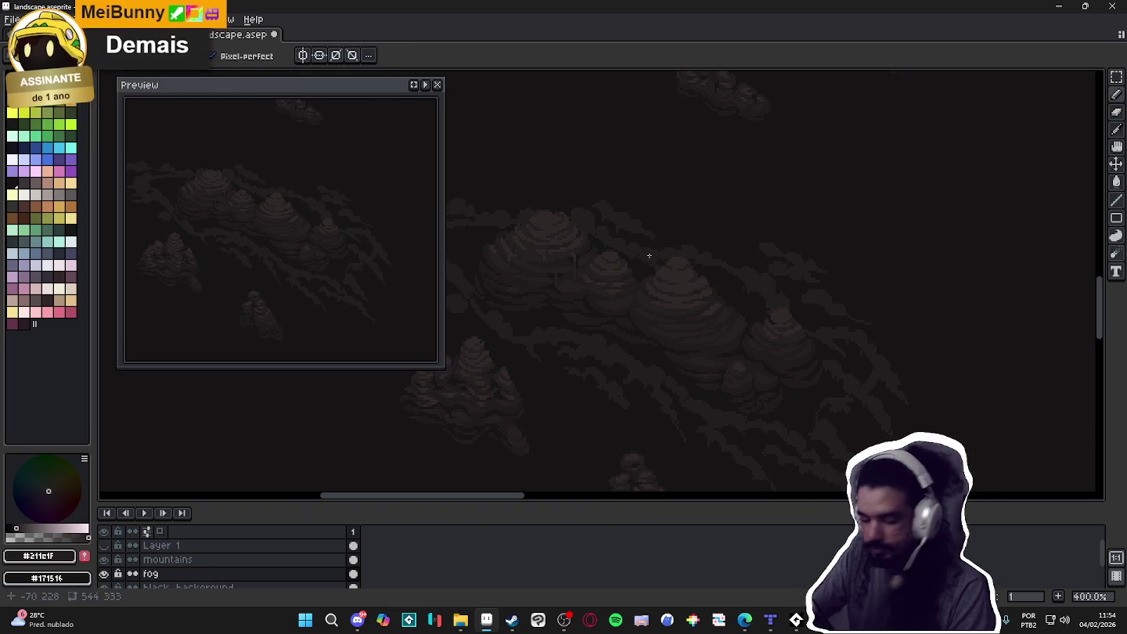
{"action": "scroll", "coordinate": [669, 344], "scroll_direction": "down", "scroll_amount": 1}
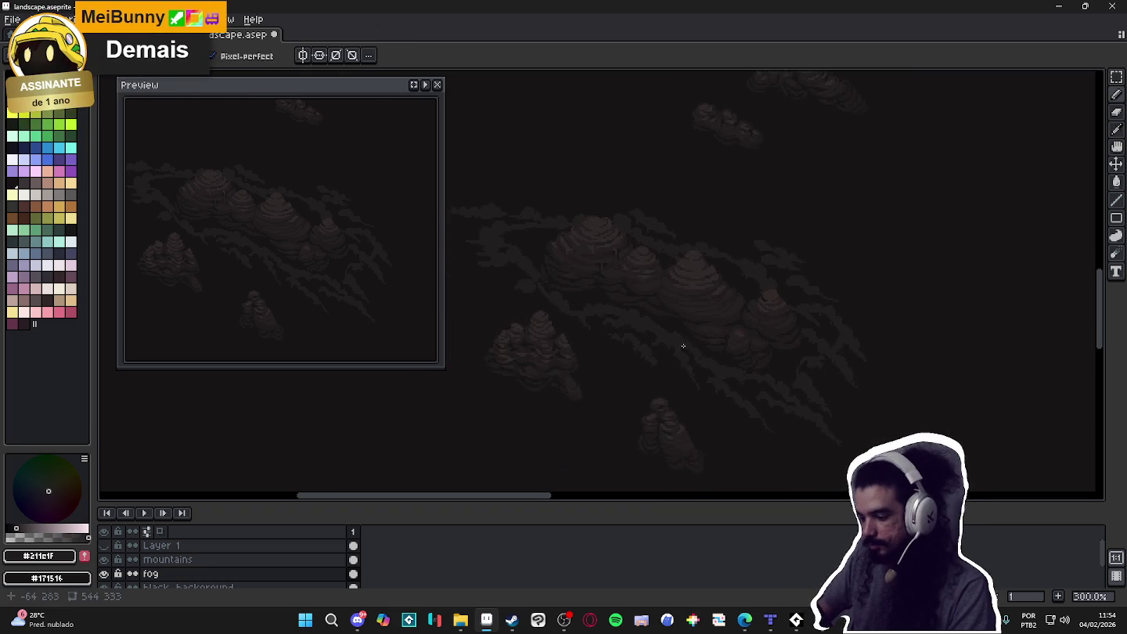
{"action": "scroll", "coordinate": [681, 349], "scroll_direction": "up", "scroll_amount": 2}
{"action": "scroll", "coordinate": [673, 372], "scroll_direction": "up", "scroll_amount": 2}
{"action": "scroll", "coordinate": [694, 379], "scroll_direction": "up", "scroll_amount": 3}
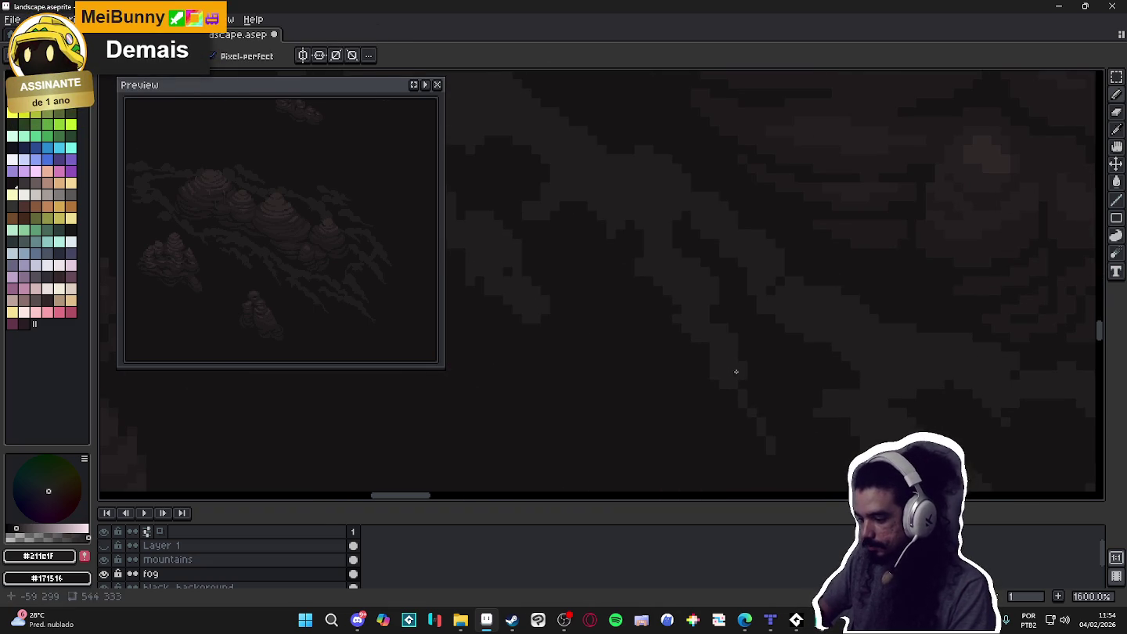
{"action": "scroll", "coordinate": [716, 366], "scroll_direction": "down", "scroll_amount": 4}
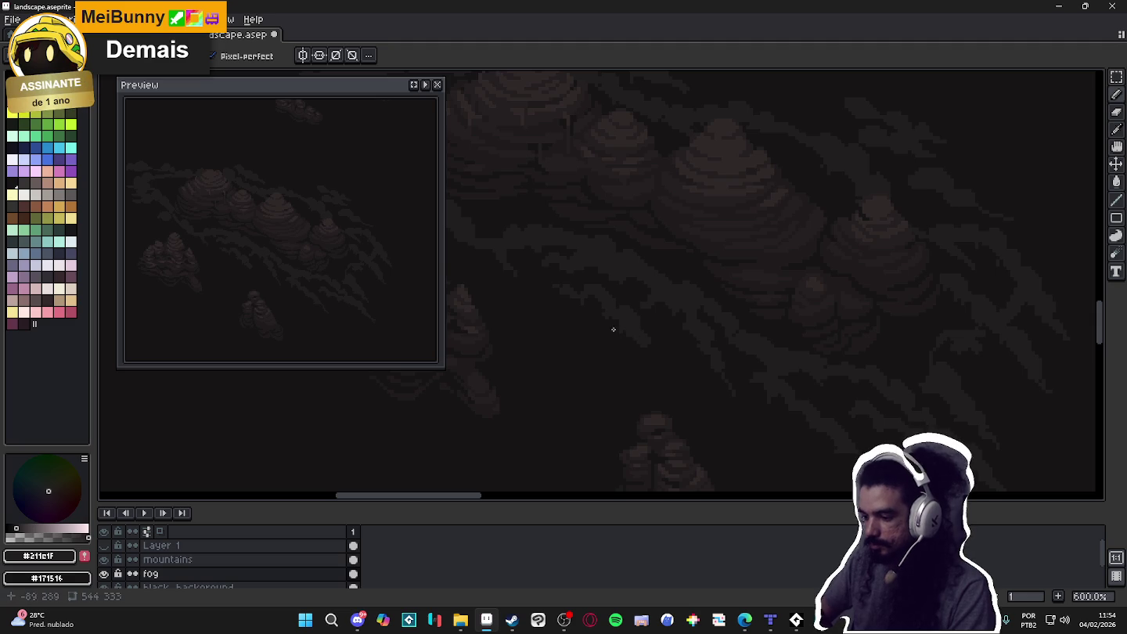
{"action": "scroll", "coordinate": [606, 314], "scroll_direction": "down", "scroll_amount": 1}
{"action": "scroll", "coordinate": [645, 344], "scroll_direction": "down", "scroll_amount": 2}
{"action": "scroll", "coordinate": [662, 302], "scroll_direction": "down", "scroll_amount": 1}
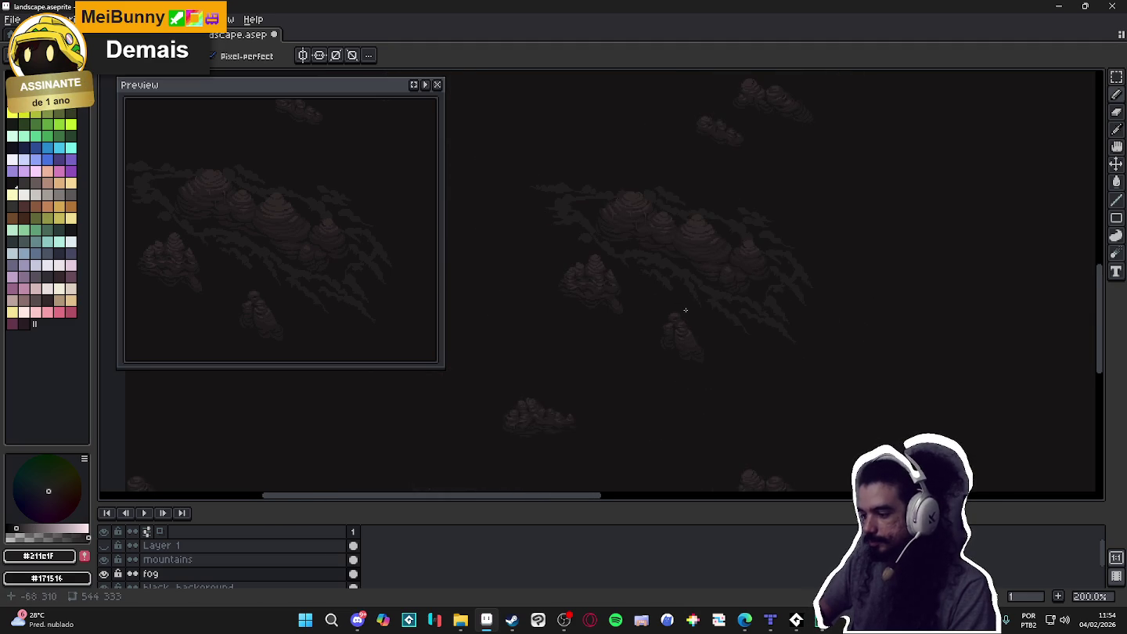
{"action": "mouse_move", "coordinate": [712, 350]}
{"action": "left_mouse_down"}
{"action": "mouse_move", "coordinate": [758, 377]}
{"action": "mouse_move", "coordinate": [729, 324]}
{"action": "left_mouse_up"}
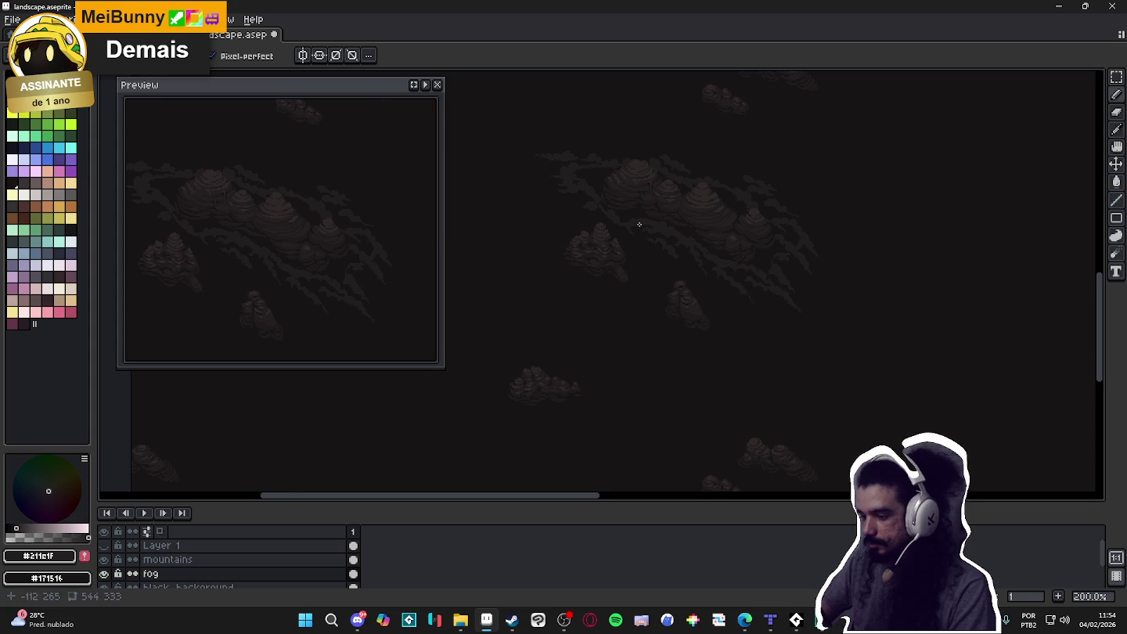
{"action": "scroll", "coordinate": [660, 252], "scroll_direction": "up", "scroll_amount": 2}
{"action": "left_click_drag", "start_coordinate": [659, 253], "coordinate": [867, 328]}
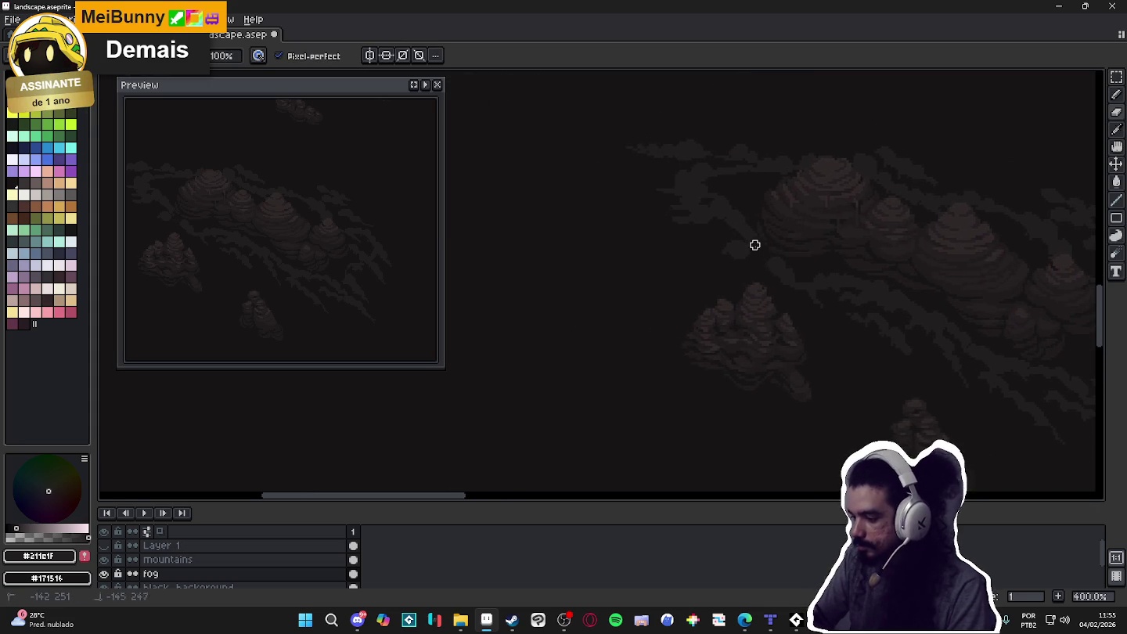
{"action": "key", "text": "e"}
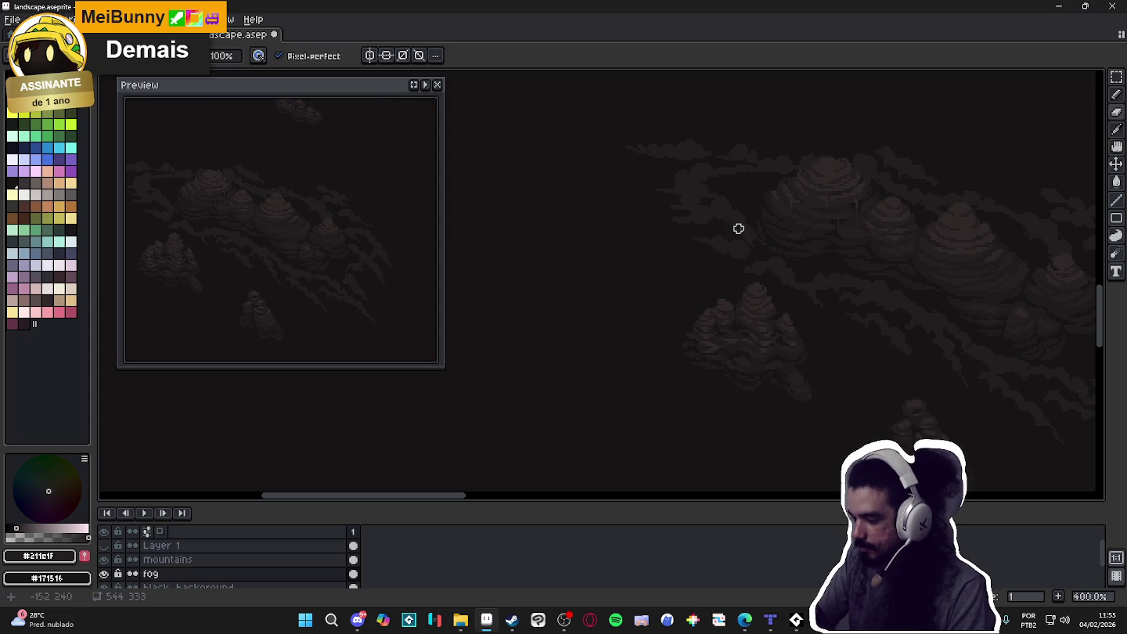
{"action": "key", "text": "b"}
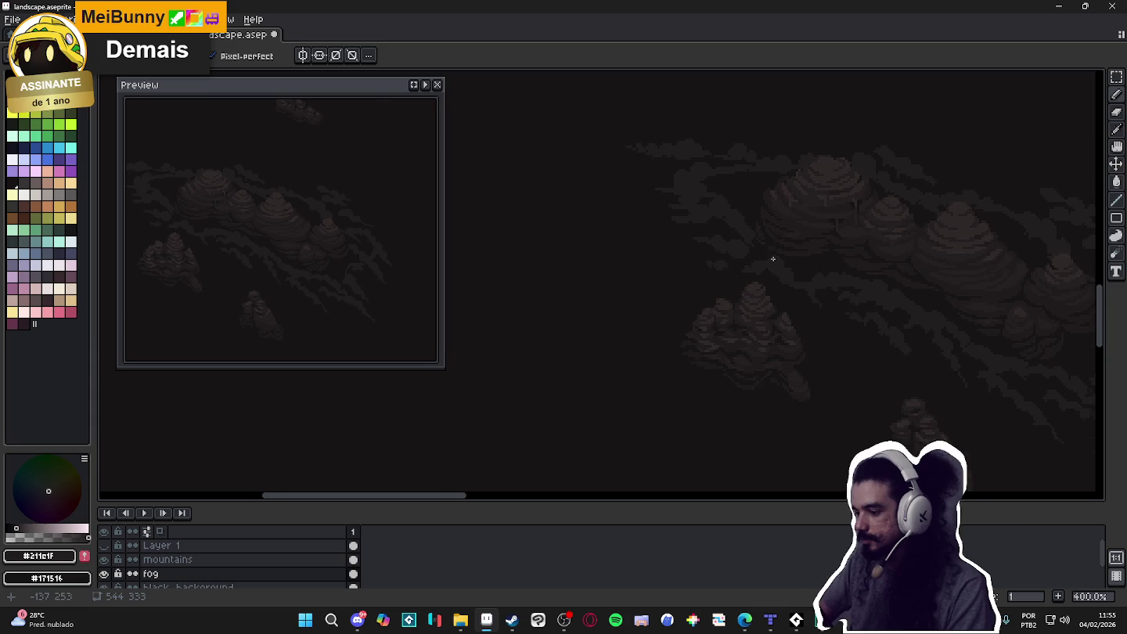
{"action": "key", "text": "e"}
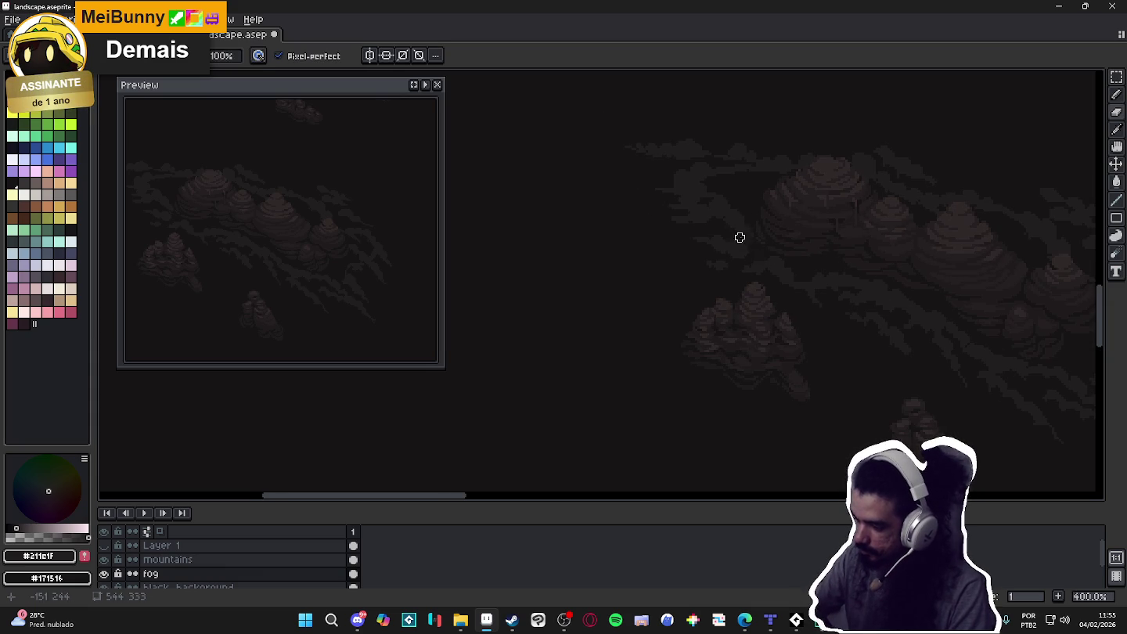
{"action": "key", "text": "b"}
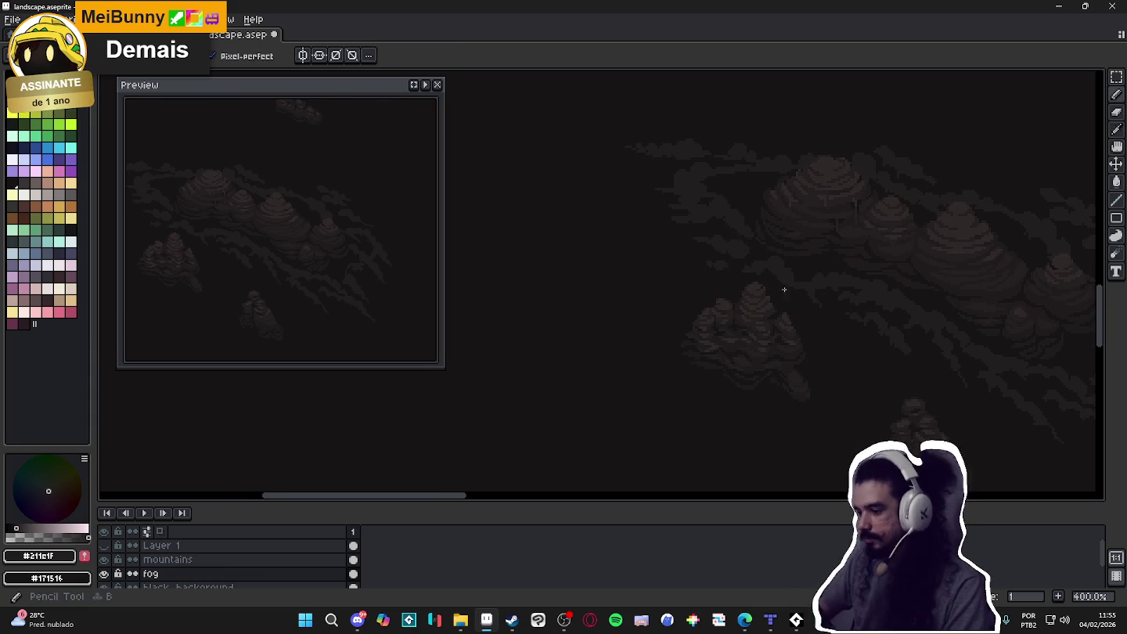
{"action": "scroll", "coordinate": [785, 283], "scroll_direction": "down", "scroll_amount": 1}
{"action": "scroll", "coordinate": [851, 346], "scroll_direction": "down", "scroll_amount": 1}
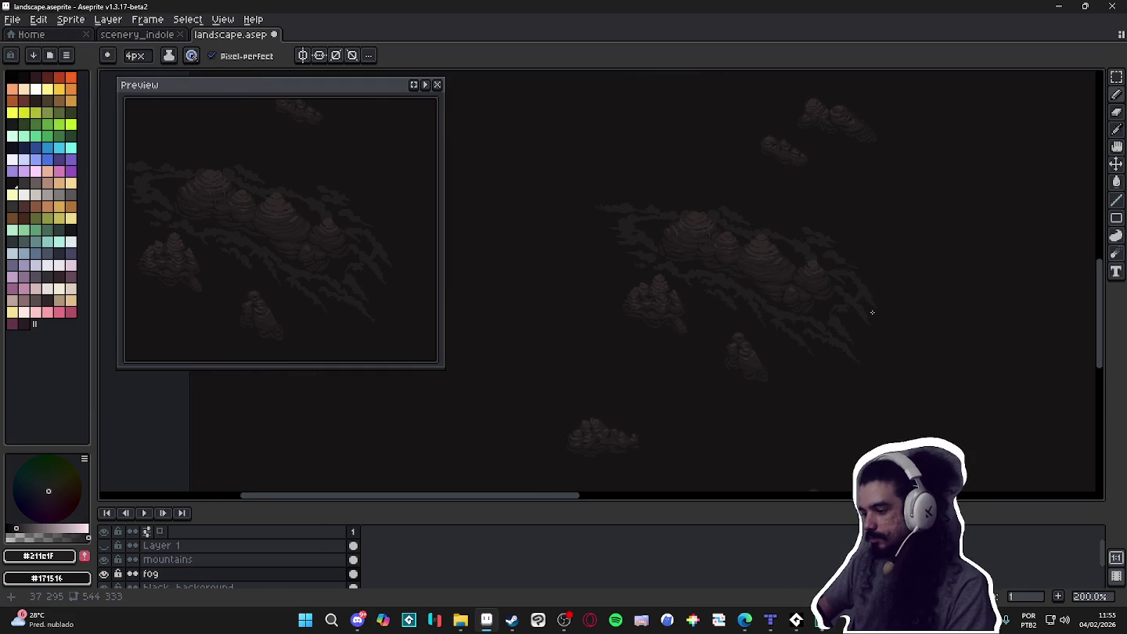
{"action": "scroll", "coordinate": [873, 313], "scroll_direction": "up", "scroll_amount": 2}
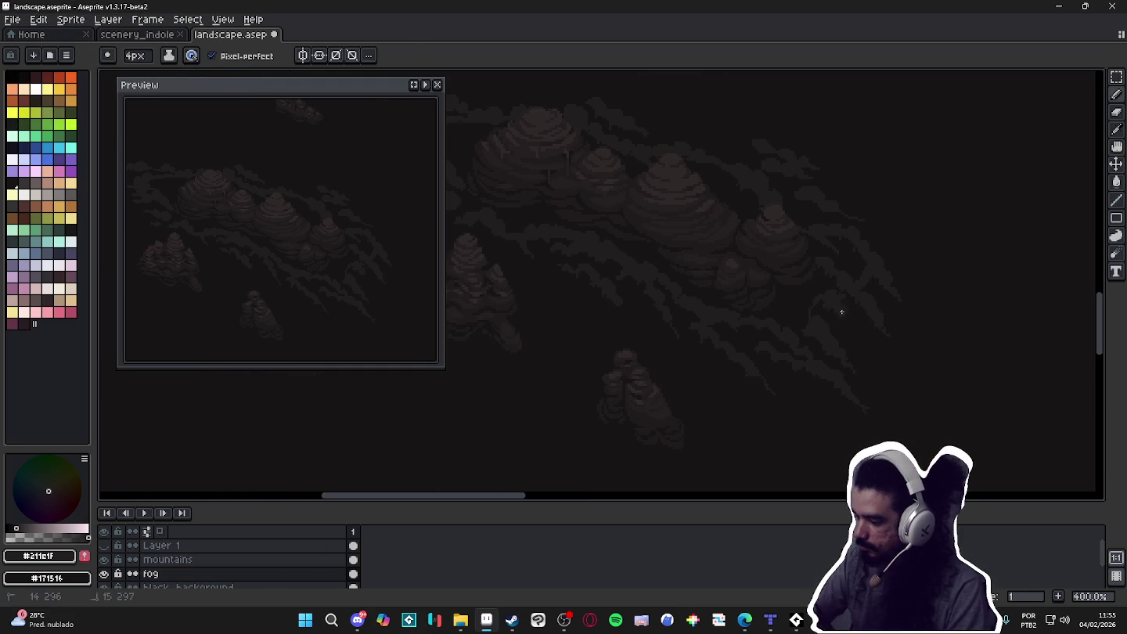
{"action": "key", "text": "e"}
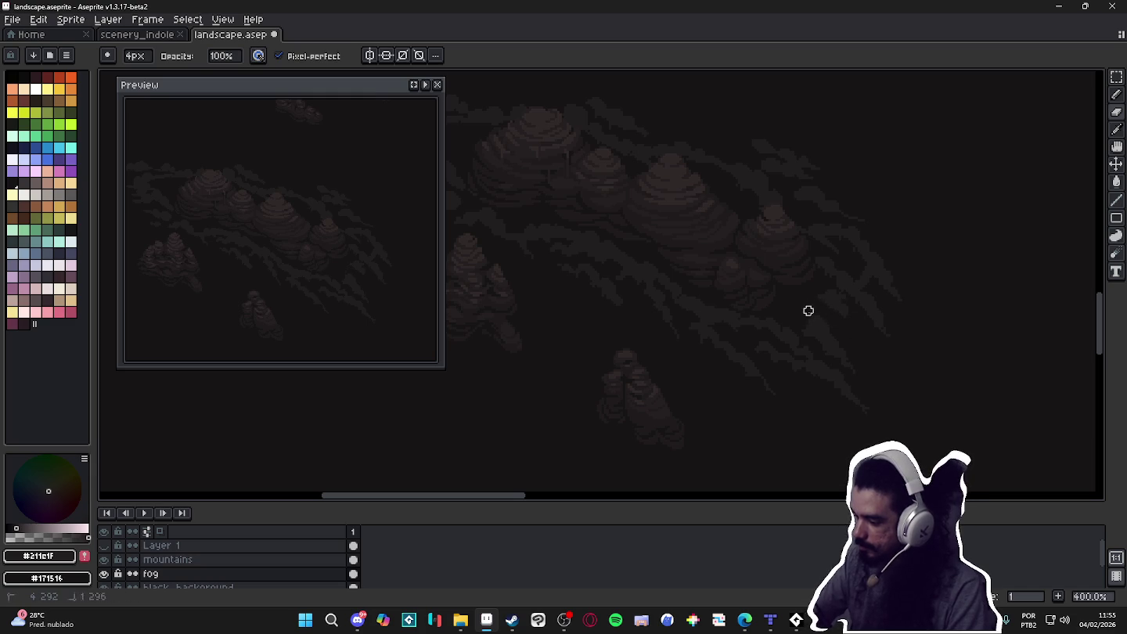
{"action": "key", "text": "b"}
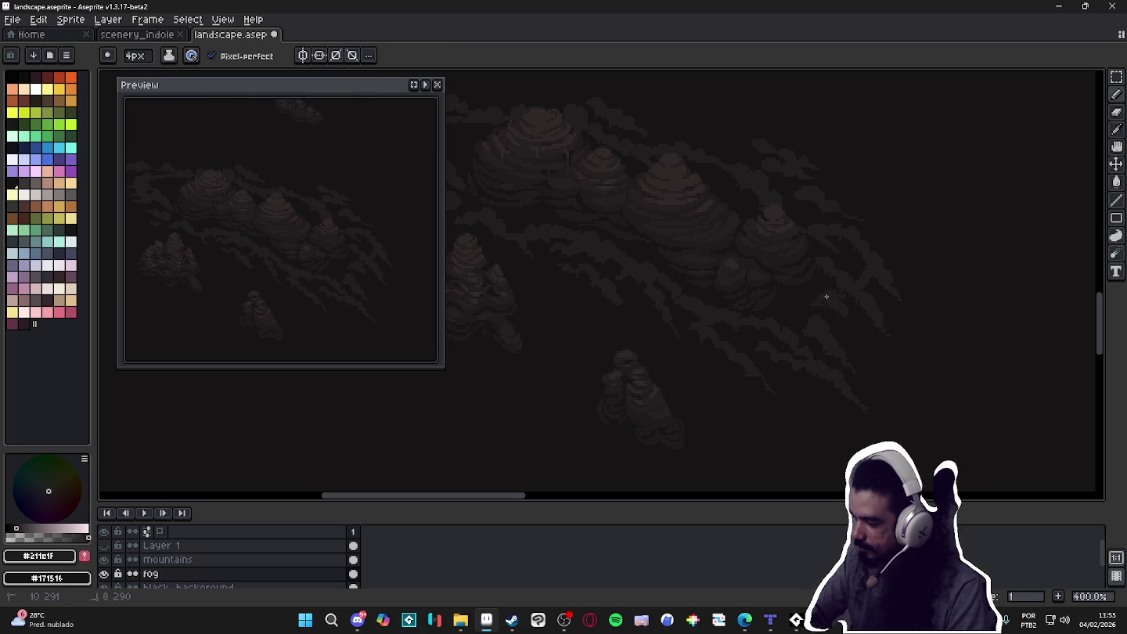
{"action": "key", "text": "e"}
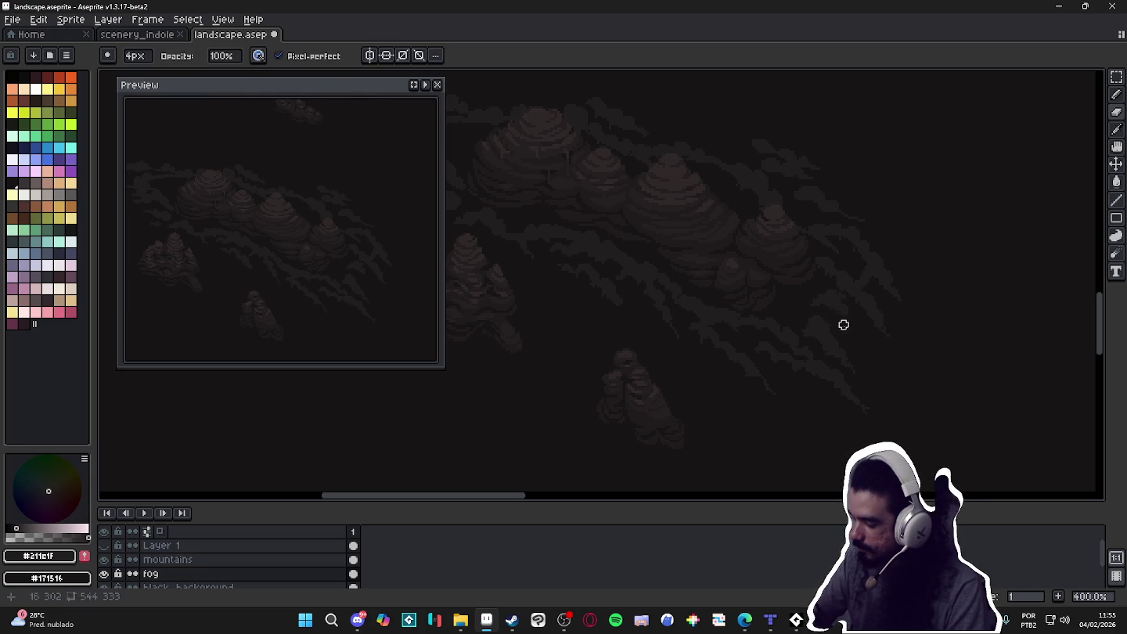
{"action": "key", "text": "b"}
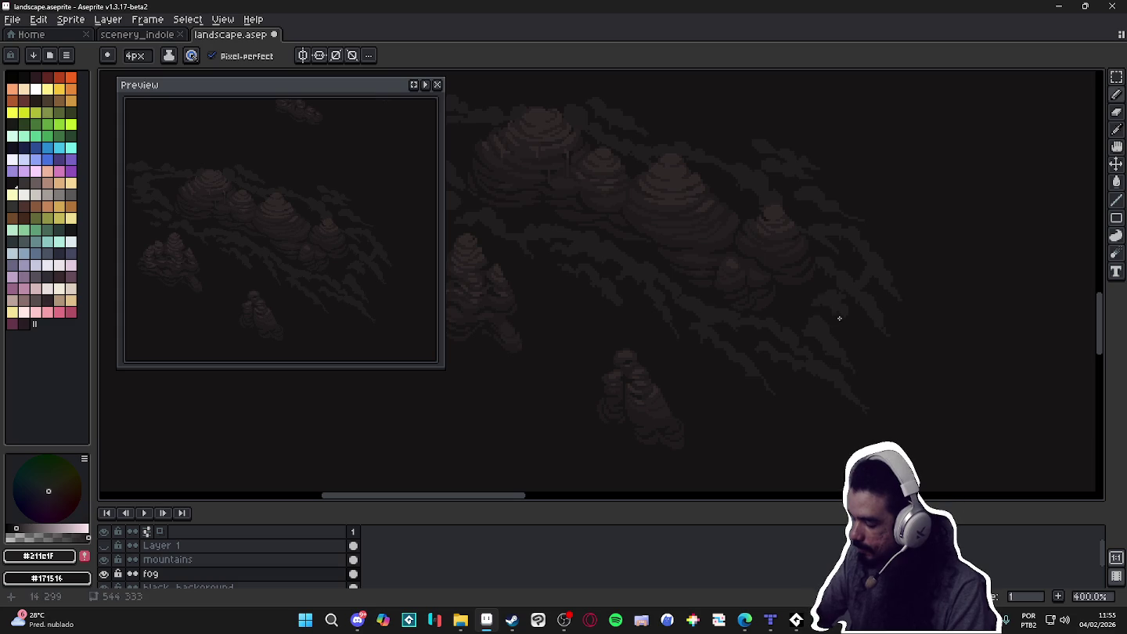
{"action": "key", "text": "e"}
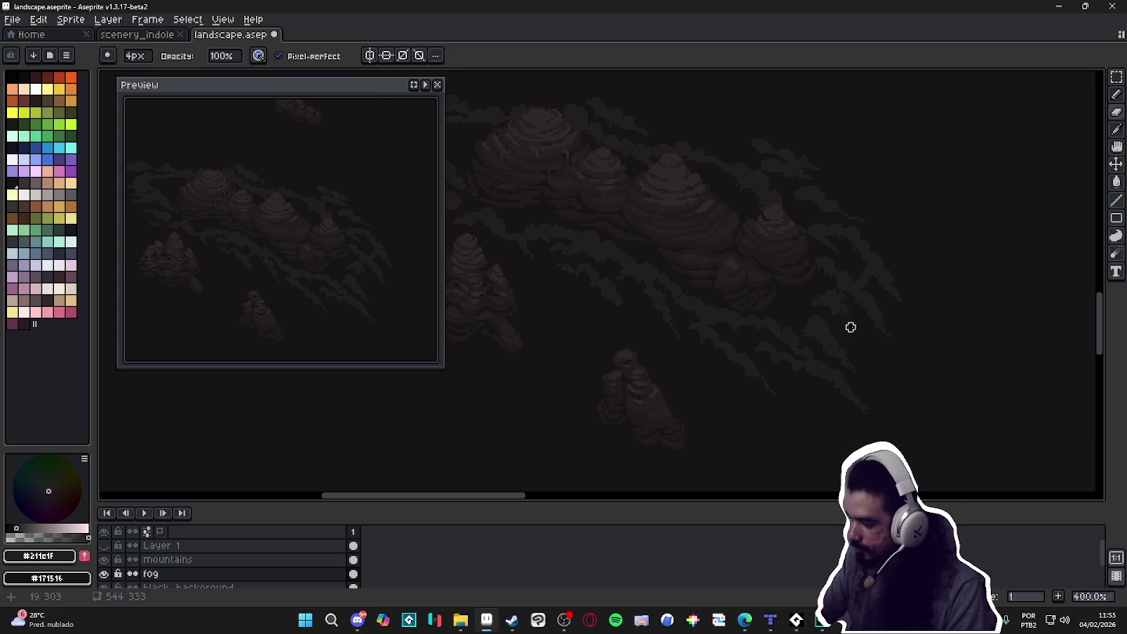
{"action": "key", "text": "b"}
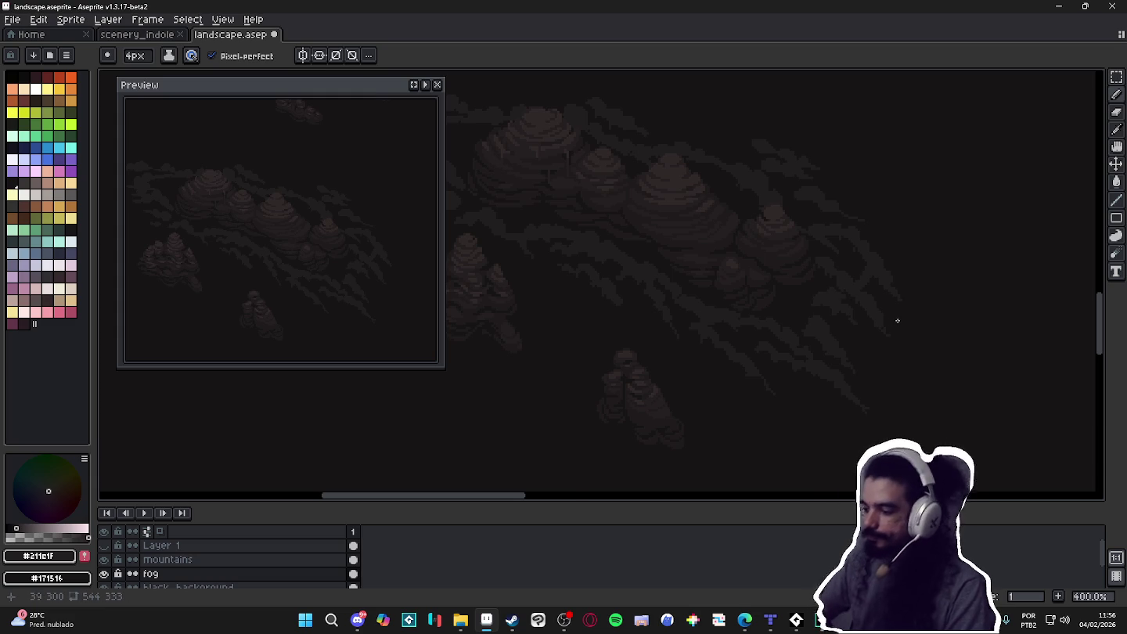
{"action": "scroll", "coordinate": [900, 321], "scroll_direction": "down", "scroll_amount": 2}
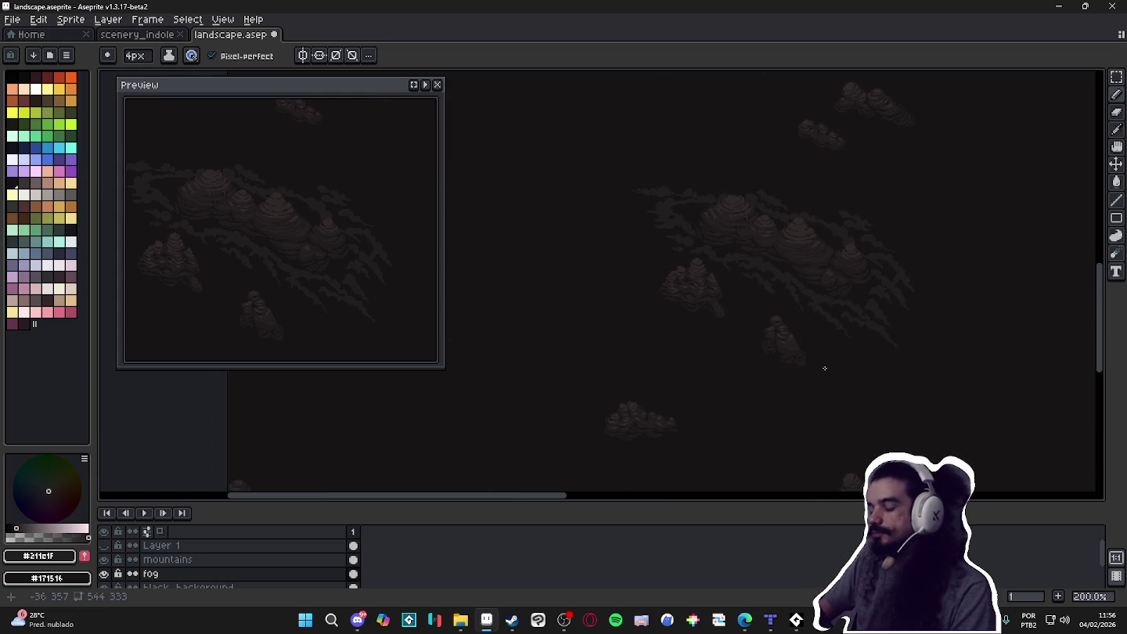
{"action": "scroll", "coordinate": [676, 231], "scroll_direction": "up", "scroll_amount": 1}
{"action": "scroll", "coordinate": [677, 231], "scroll_direction": "up", "scroll_amount": 1}
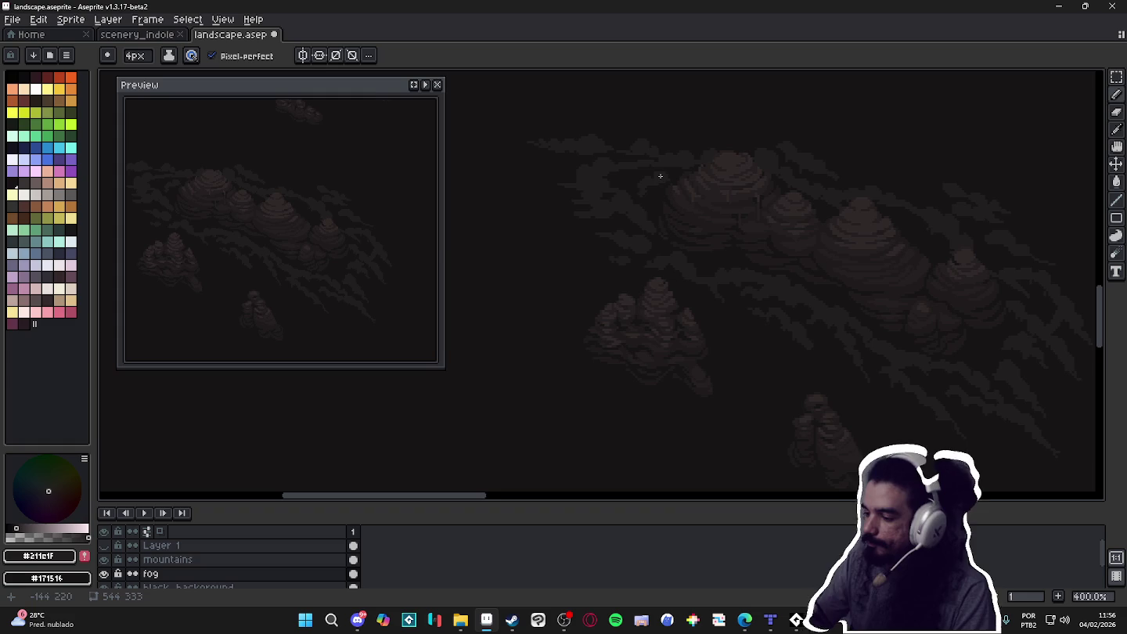
Sketch a faint curved fog streak around the base of the lone small mountain
{"action": "scroll", "coordinate": [731, 299], "scroll_direction": "down", "scroll_amount": 2}
{"action": "left_click_drag", "start_coordinate": [732, 299], "coordinate": [735, 294]}
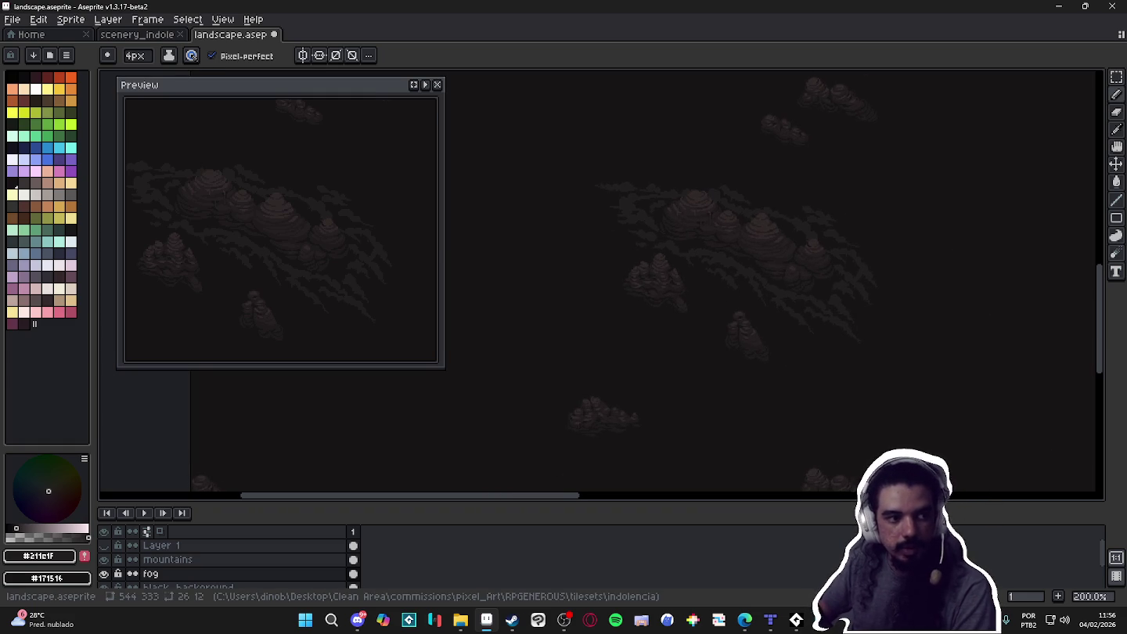
{"action": "scroll", "coordinate": [745, 317], "scroll_direction": "up", "scroll_amount": 2}
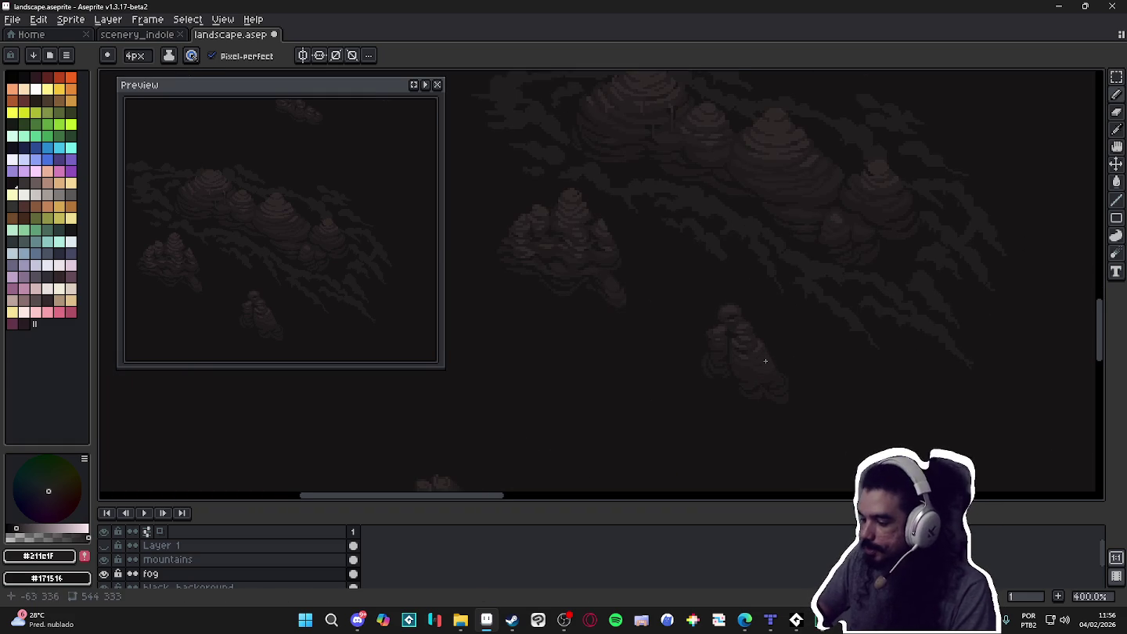
{"action": "mouse_move", "coordinate": [782, 357]}
{"action": "left_mouse_down"}
{"action": "mouse_move", "coordinate": [810, 375]}
{"action": "mouse_move", "coordinate": [814, 405]}
{"action": "mouse_move", "coordinate": [798, 421]}
{"action": "mouse_move", "coordinate": [717, 392]}
{"action": "mouse_move", "coordinate": [693, 347]}
{"action": "left_mouse_up"}
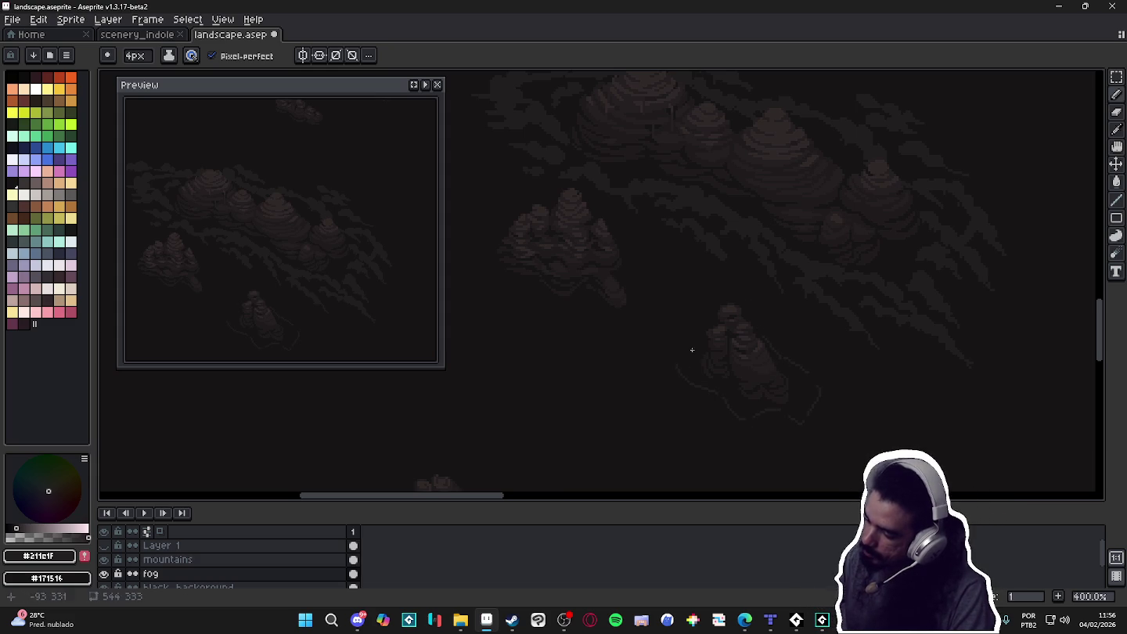
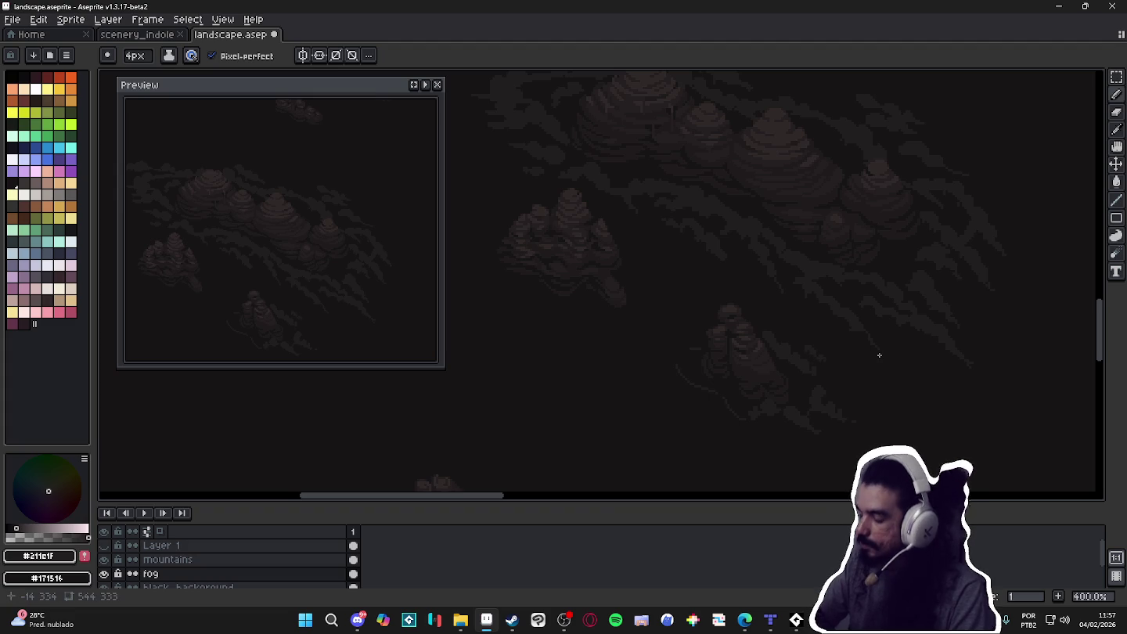
Paint small fog pixels beside and just under the lower rock cluster
{"action": "scroll", "coordinate": [872, 361], "scroll_direction": "down", "scroll_amount": 1}
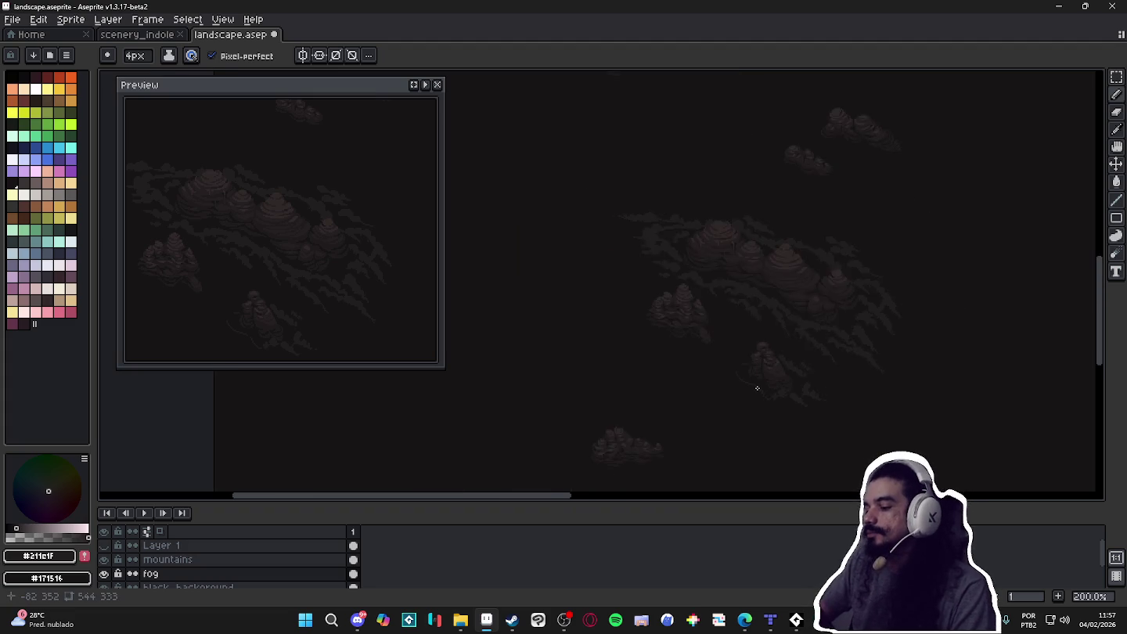
{"action": "scroll", "coordinate": [775, 392], "scroll_direction": "up", "scroll_amount": 1}
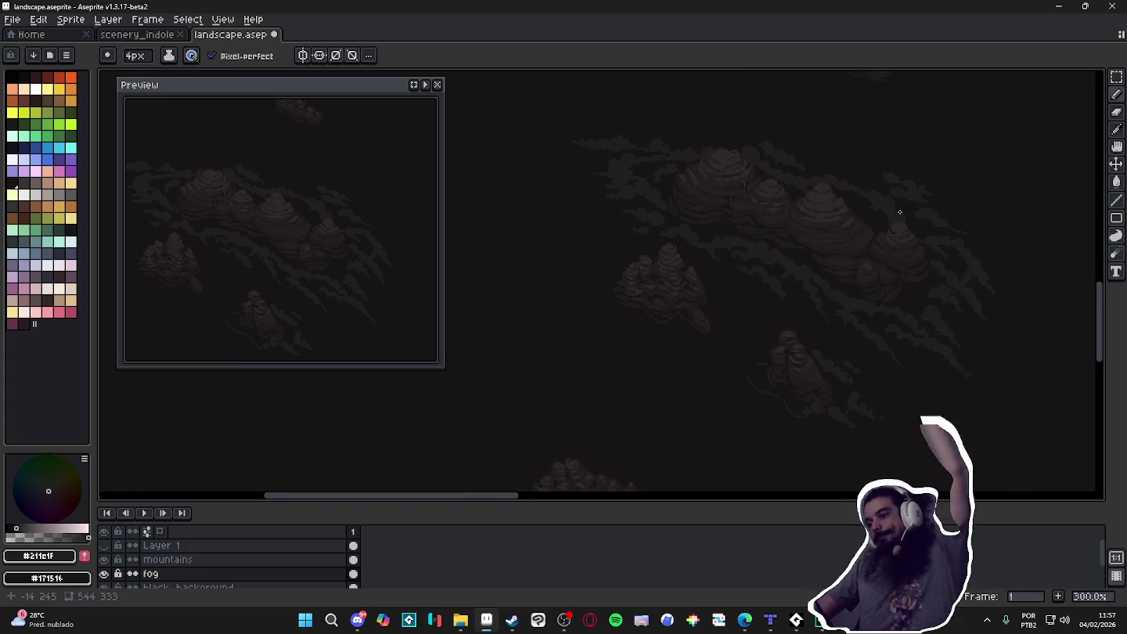
{"action": "scroll", "coordinate": [861, 223], "scroll_direction": "up", "scroll_amount": 1}
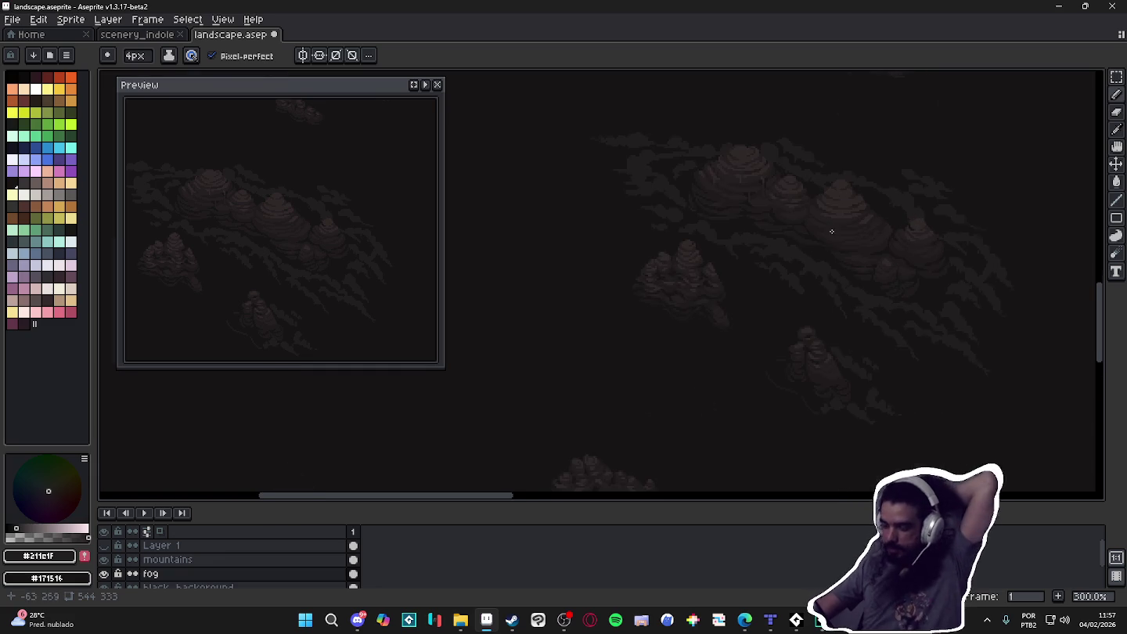
{"action": "scroll", "coordinate": [830, 235], "scroll_direction": "down", "scroll_amount": 1}
{"action": "scroll", "coordinate": [818, 257], "scroll_direction": "up", "scroll_amount": 1}
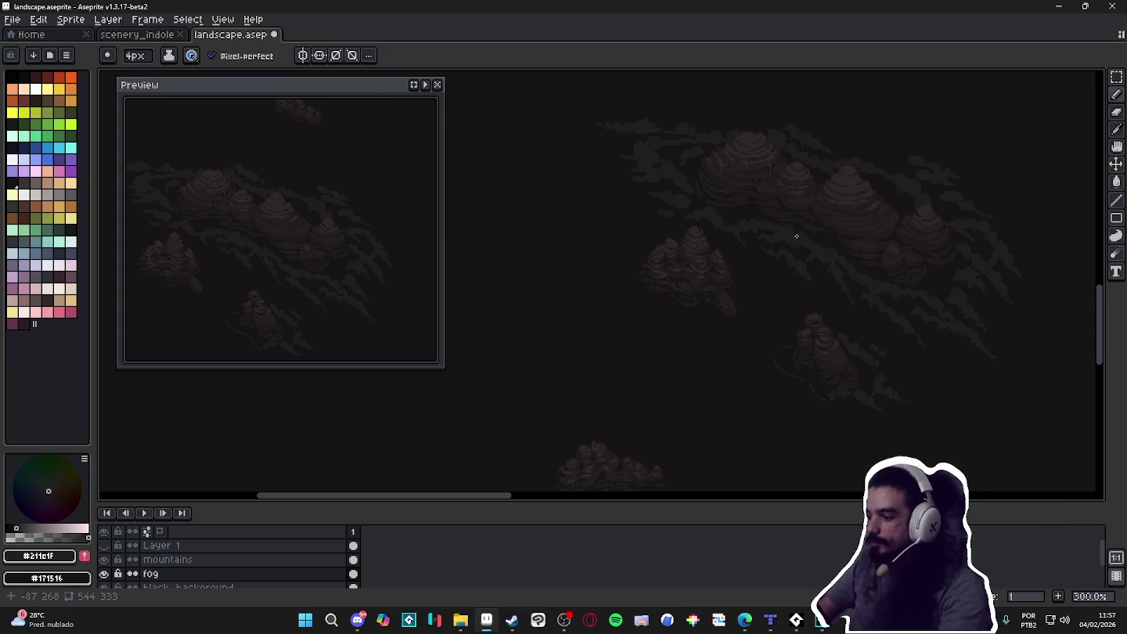
{"action": "scroll", "coordinate": [797, 366], "scroll_direction": "up", "scroll_amount": 1}
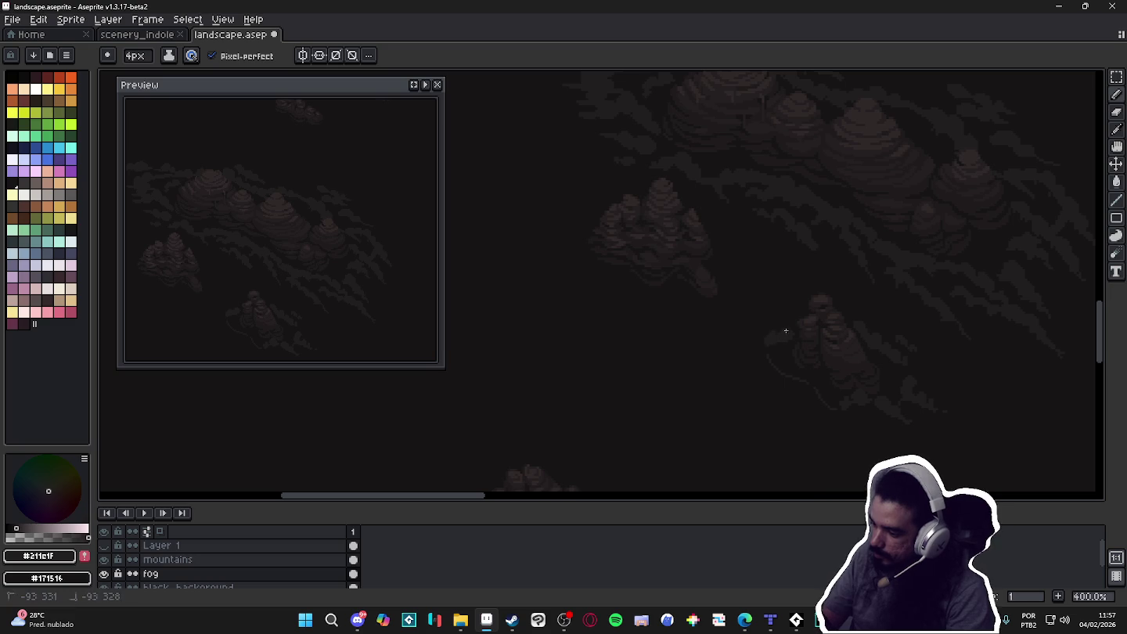
{"action": "left_click_drag", "start_coordinate": [768, 360], "coordinate": [771, 359]}
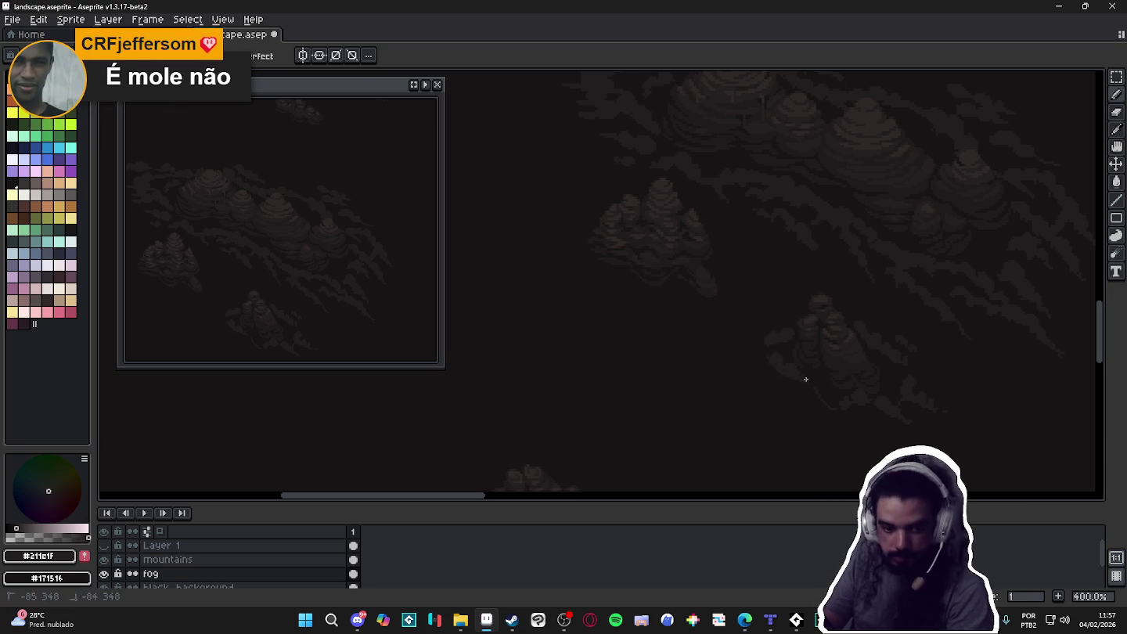
{"action": "left_click", "coordinate": [768, 357]}
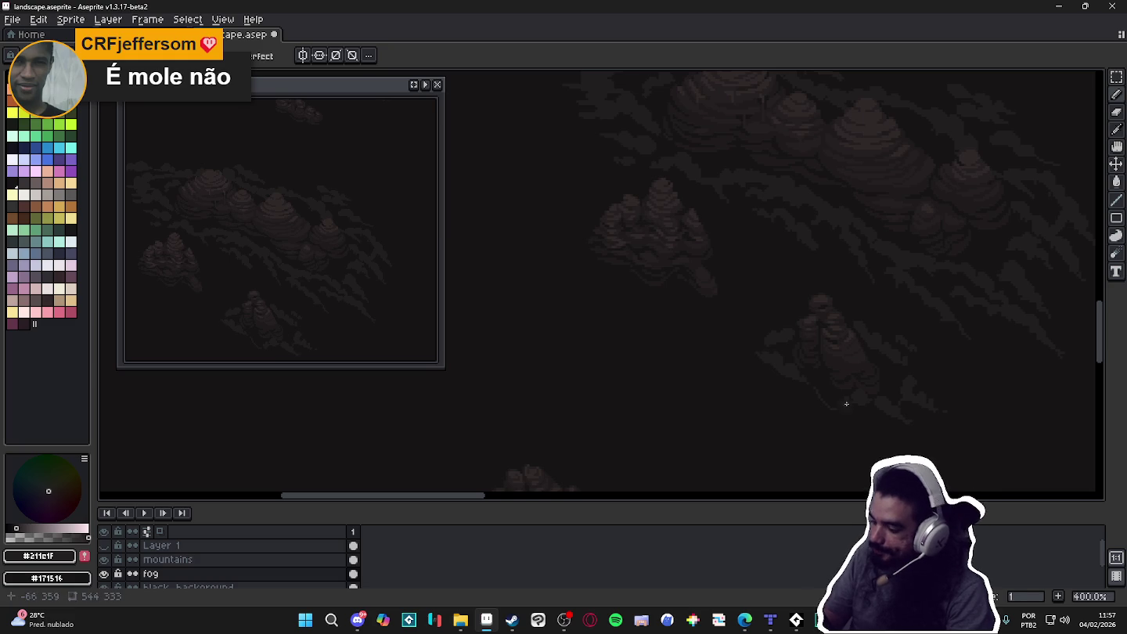
{"action": "left_click_drag", "start_coordinate": [774, 382], "coordinate": [786, 389]}
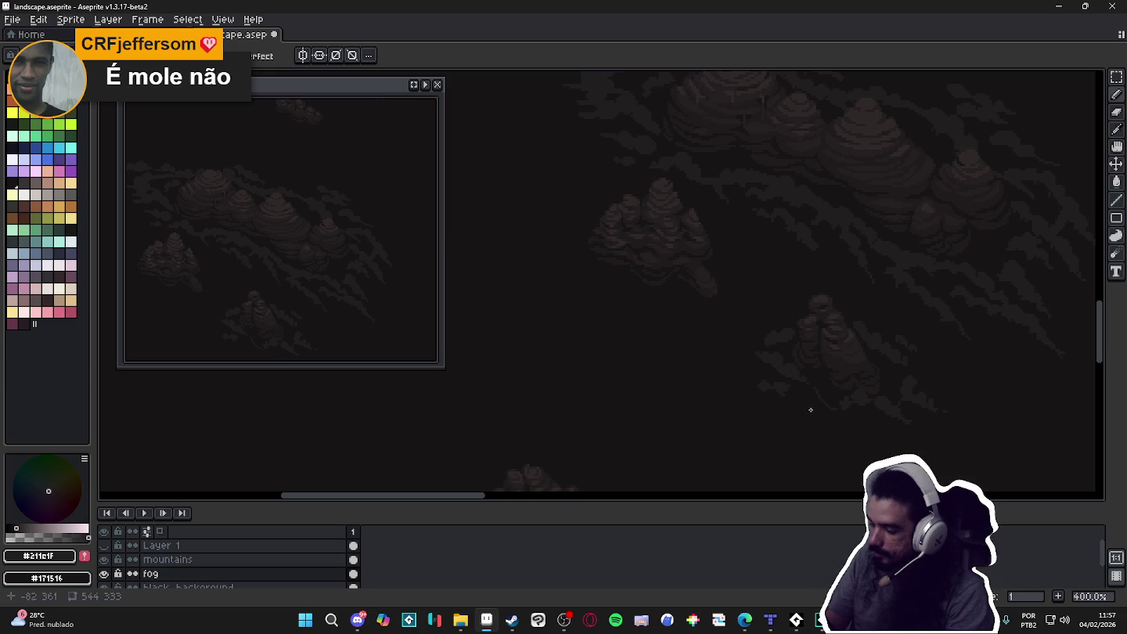
{"action": "left_click_drag", "start_coordinate": [778, 385], "coordinate": [775, 384]}
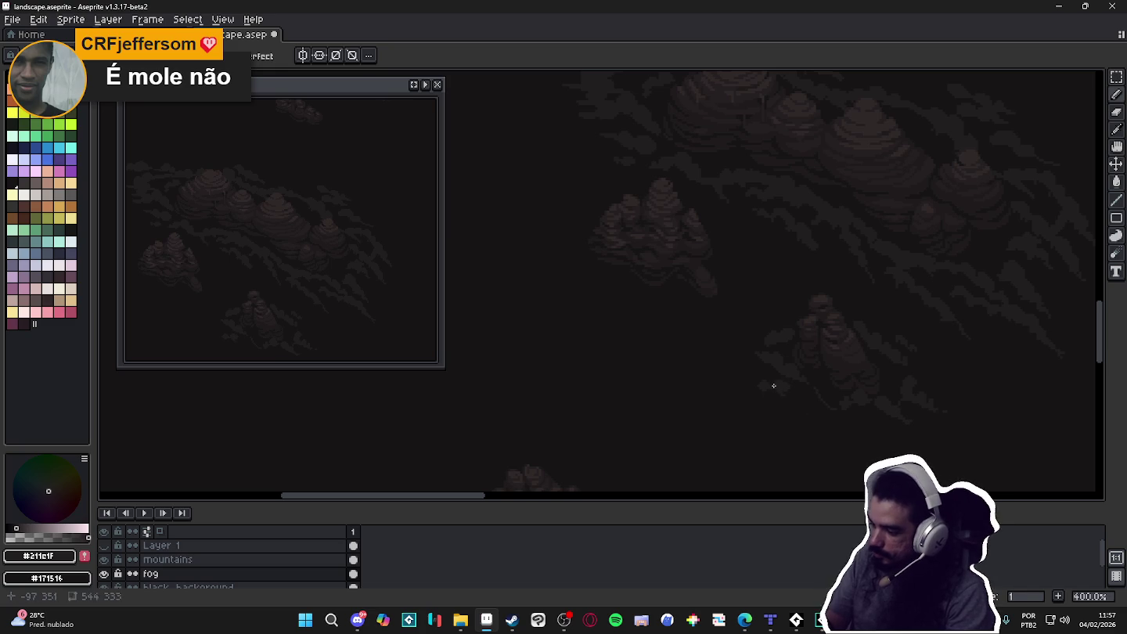
Extend the fog below and right of the lower rock, and between the two clusters
{"action": "left_click_drag", "start_coordinate": [764, 381], "coordinate": [796, 400]}
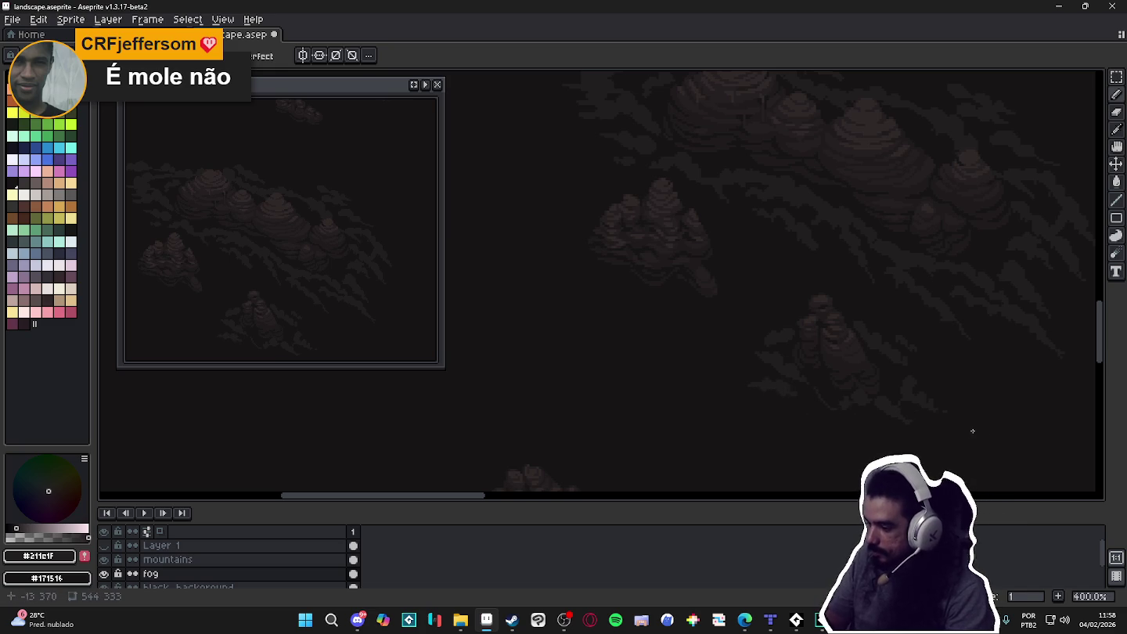
{"action": "left_click_drag", "start_coordinate": [817, 396], "coordinate": [826, 404]}
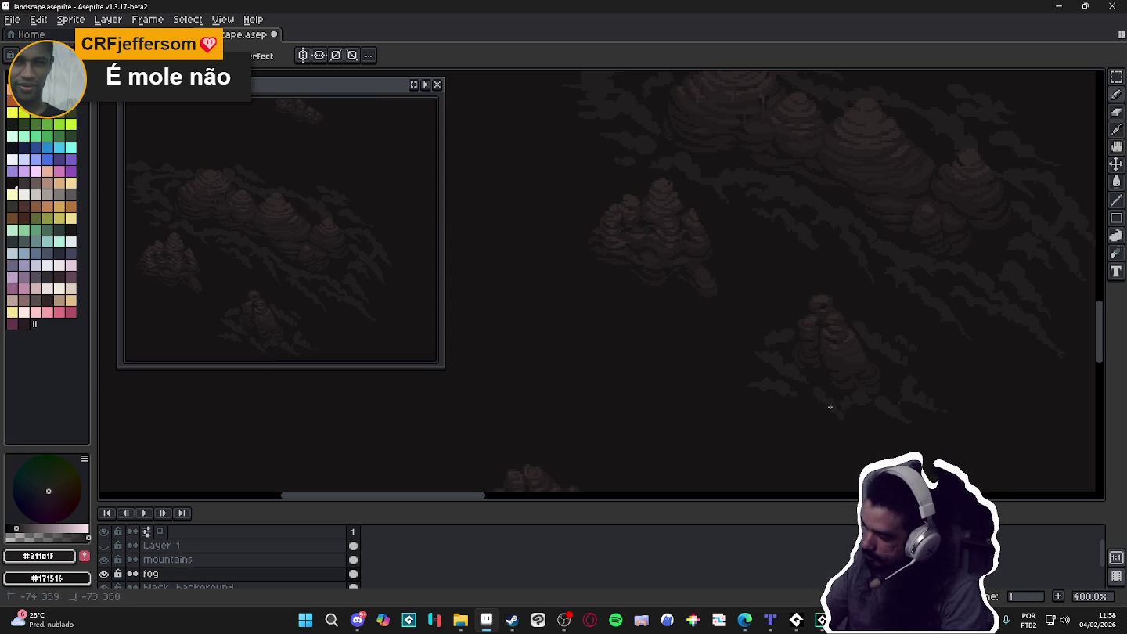
{"action": "mouse_move", "coordinate": [833, 407]}
{"action": "left_mouse_down"}
{"action": "mouse_move", "coordinate": [844, 417]}
{"action": "mouse_move", "coordinate": [838, 409]}
{"action": "left_mouse_up"}
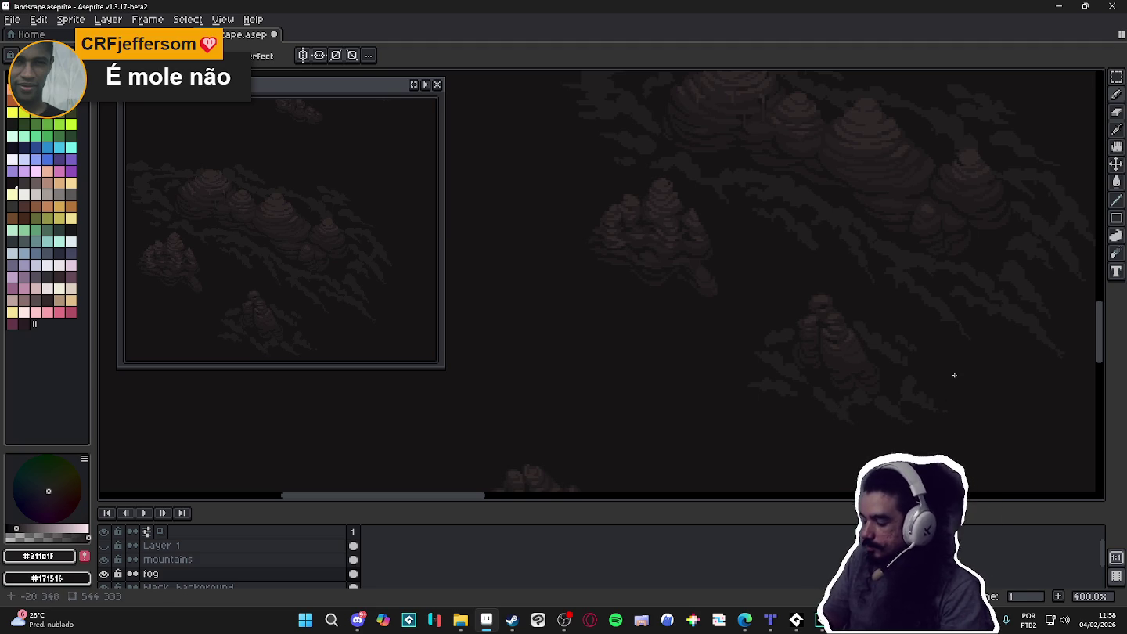
{"action": "left_click_drag", "start_coordinate": [797, 315], "coordinate": [782, 311]}
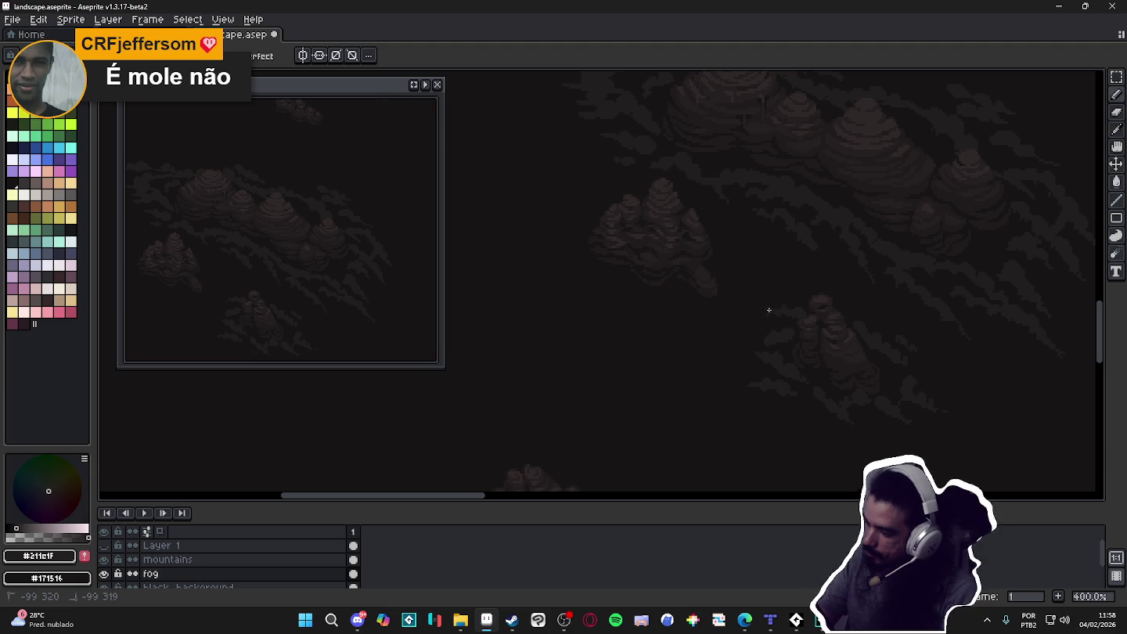
{"action": "key", "text": "e"}
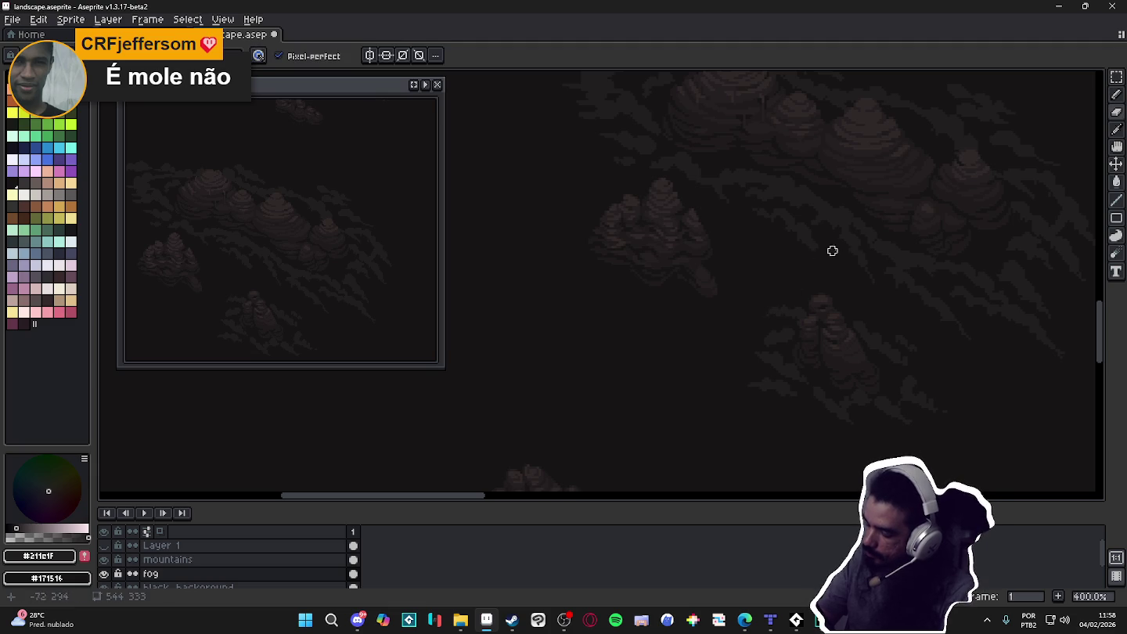
{"action": "key", "text": "b"}
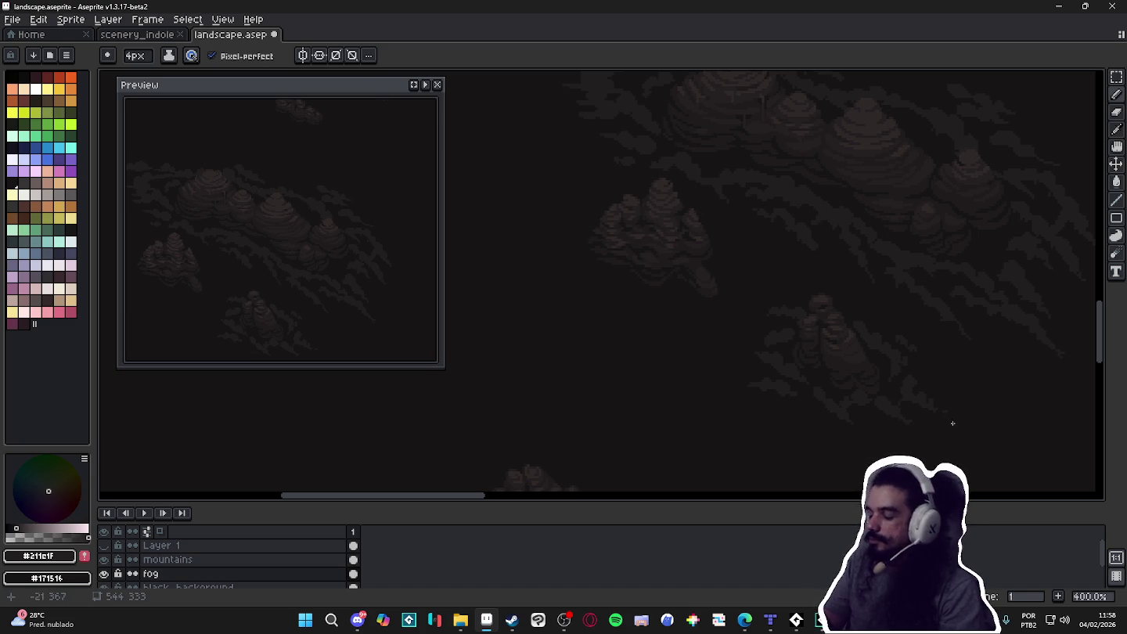
{"action": "scroll", "coordinate": [855, 411], "scroll_direction": "down", "scroll_amount": 1}
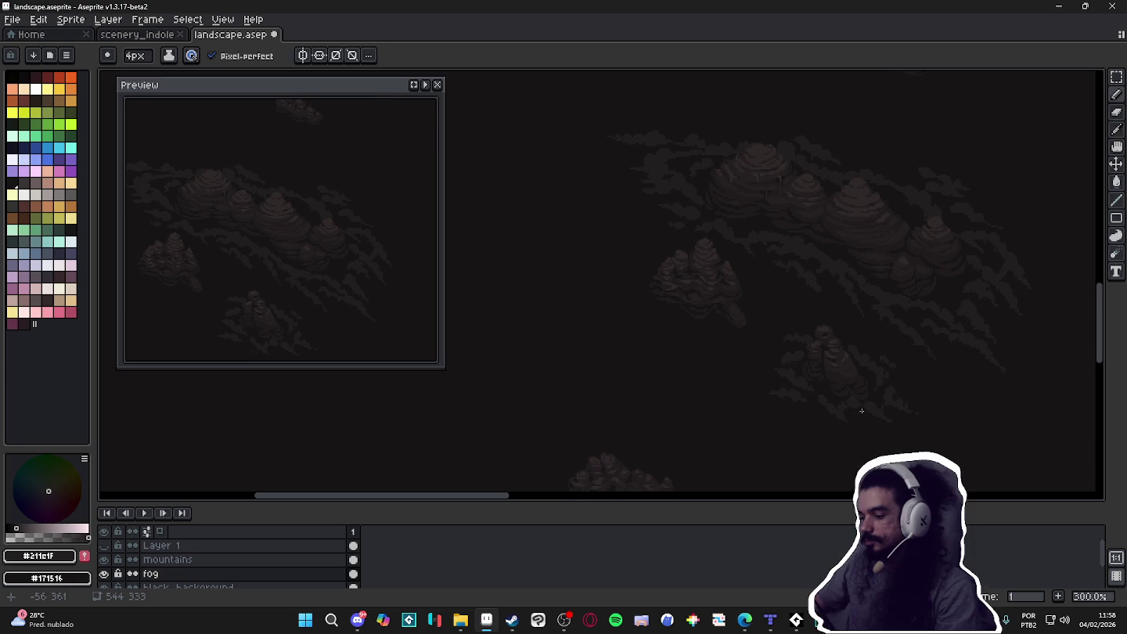
Draw a thin fog wisp beside the left rocks and add fog below that cluster
{"action": "left_click_drag", "start_coordinate": [922, 416], "coordinate": [867, 427]}
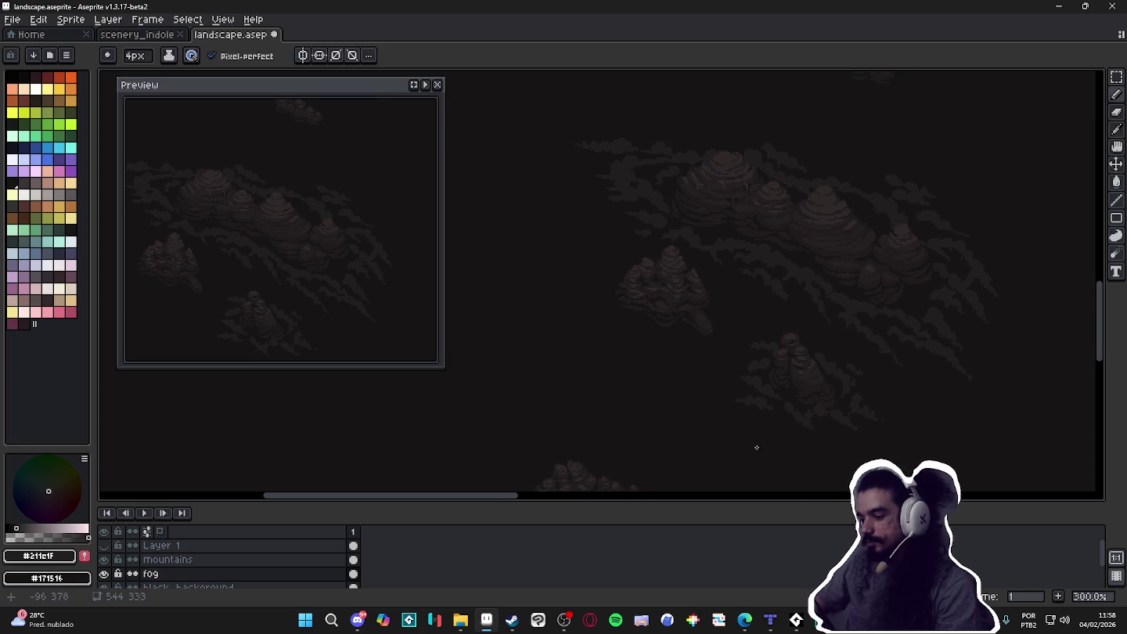
{"action": "scroll", "coordinate": [819, 433], "scroll_direction": "down", "scroll_amount": 1}
{"action": "scroll", "coordinate": [820, 433], "scroll_direction": "up", "scroll_amount": 1}
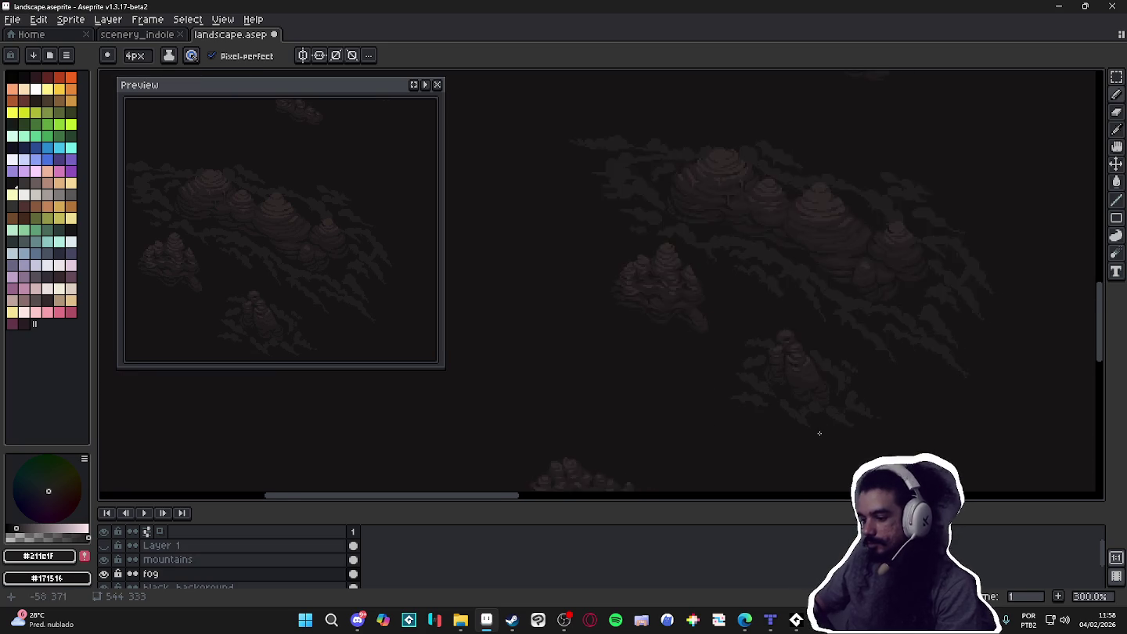
{"action": "scroll", "coordinate": [820, 433], "scroll_direction": "up", "scroll_amount": 1}
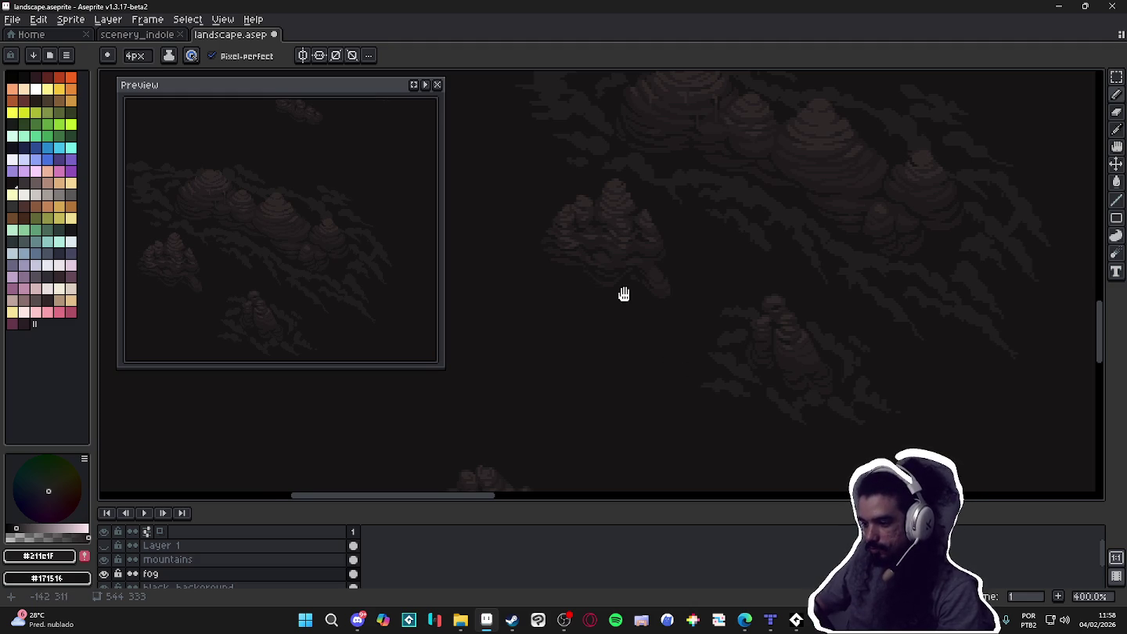
{"action": "left_click_drag", "start_coordinate": [610, 290], "coordinate": [720, 353]}
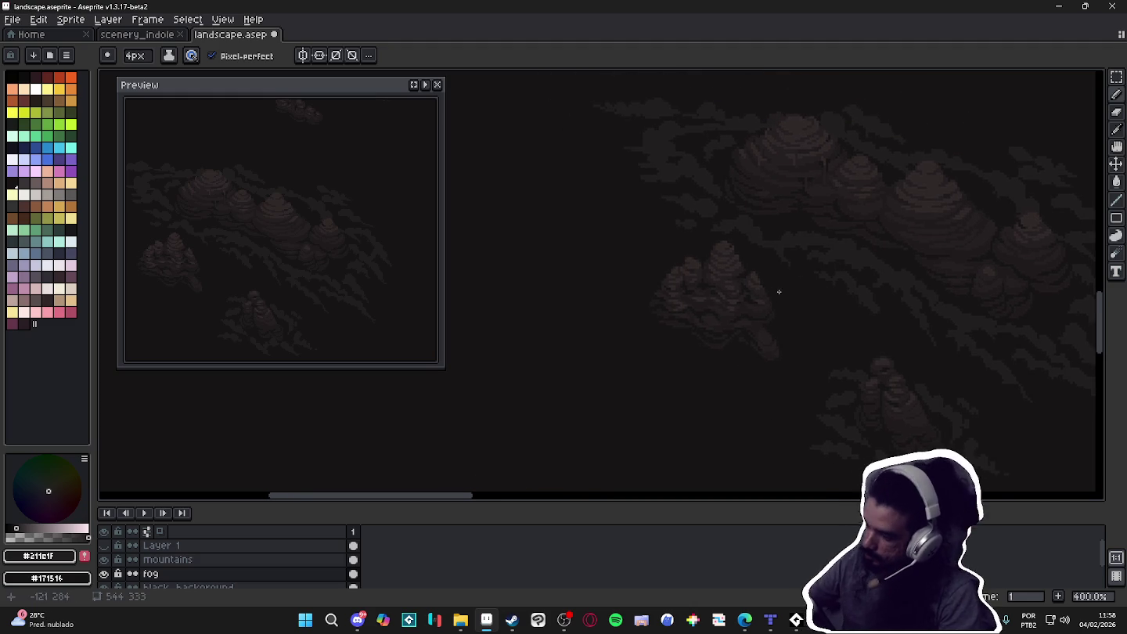
{"action": "left_click_drag", "start_coordinate": [775, 301], "coordinate": [795, 348]}
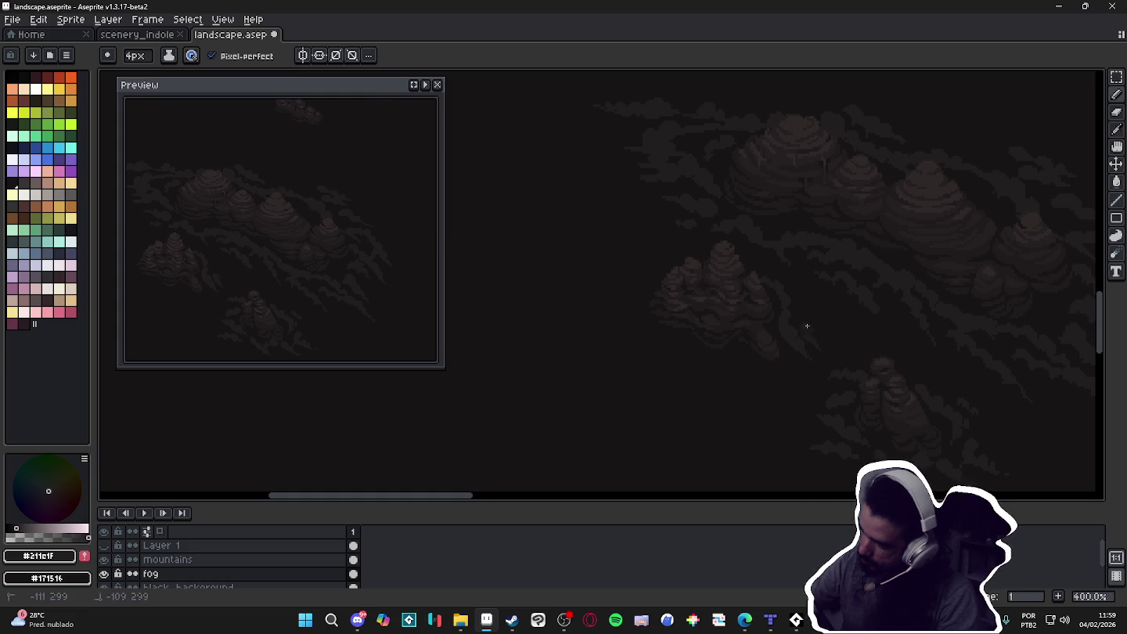
{"action": "key", "text": "e"}
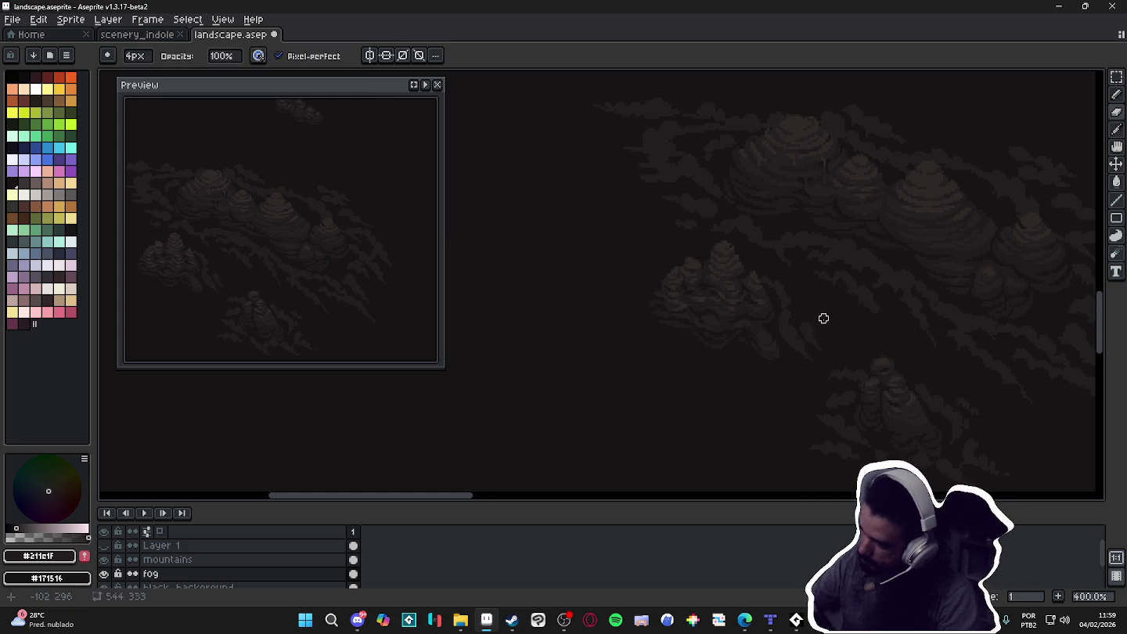
{"action": "key", "text": "b"}
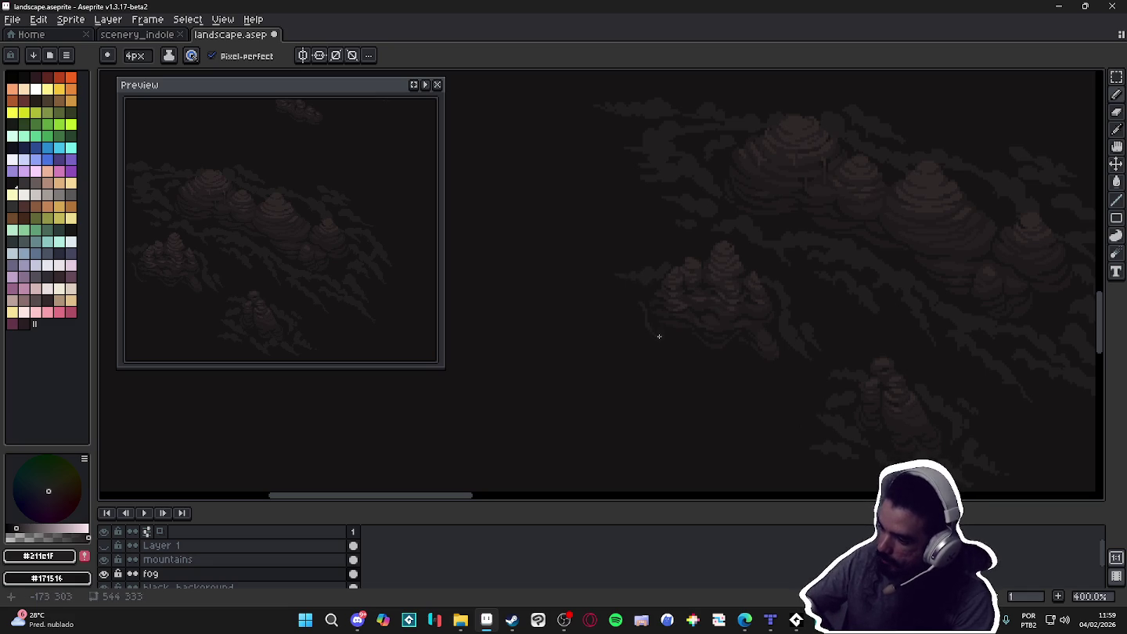
{"action": "mouse_move", "coordinate": [658, 330]}
{"action": "left_mouse_down"}
{"action": "mouse_move", "coordinate": [659, 348]}
{"action": "mouse_move", "coordinate": [677, 343]}
{"action": "left_mouse_up"}
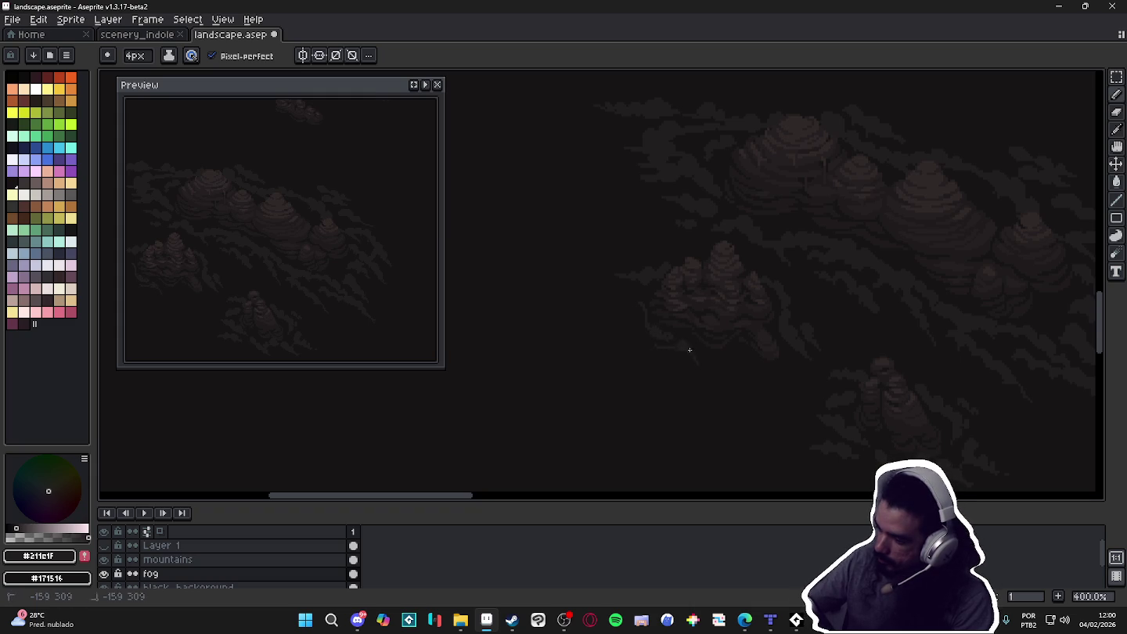
{"action": "left_click_drag", "start_coordinate": [695, 357], "coordinate": [703, 365]}
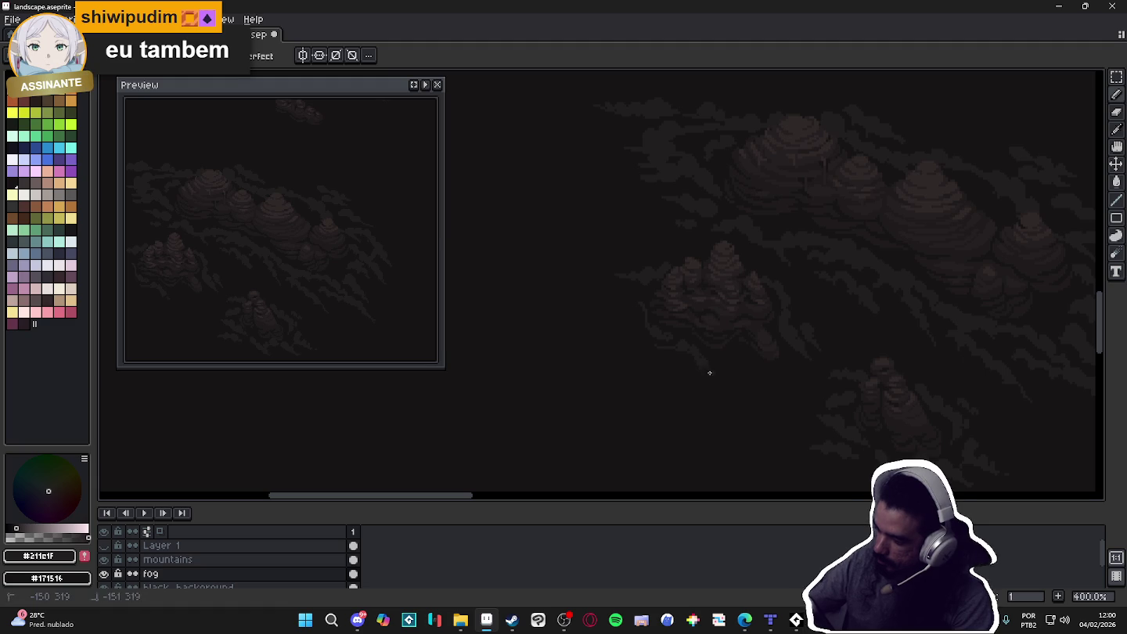
{"action": "left_click_drag", "start_coordinate": [699, 354], "coordinate": [699, 355]}
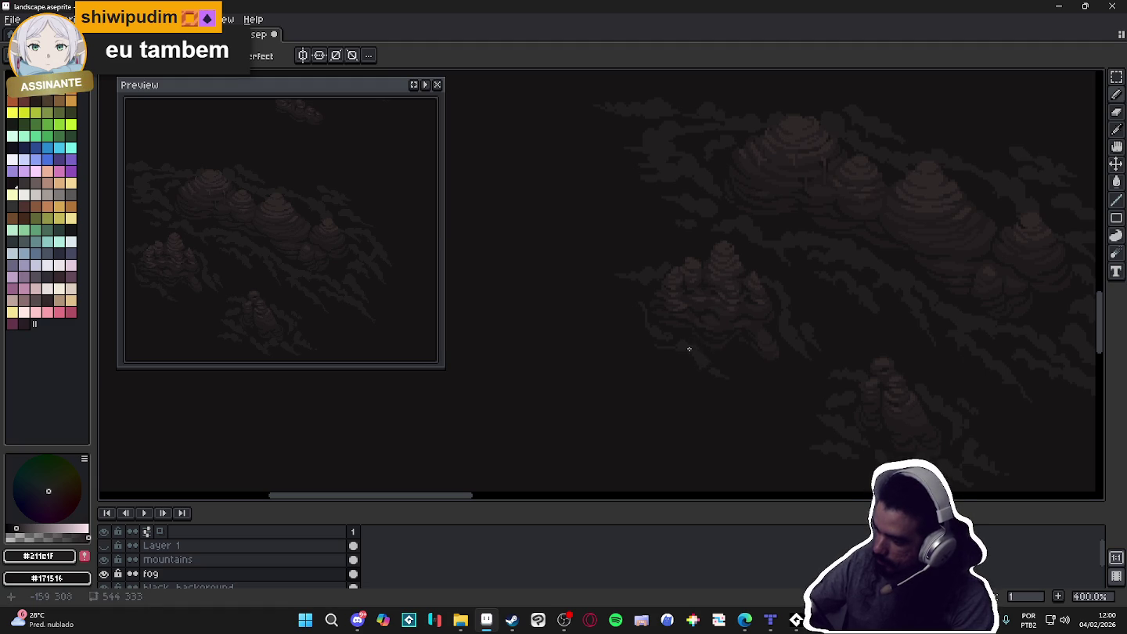
{"action": "left_click_drag", "start_coordinate": [688, 349], "coordinate": [685, 350]}
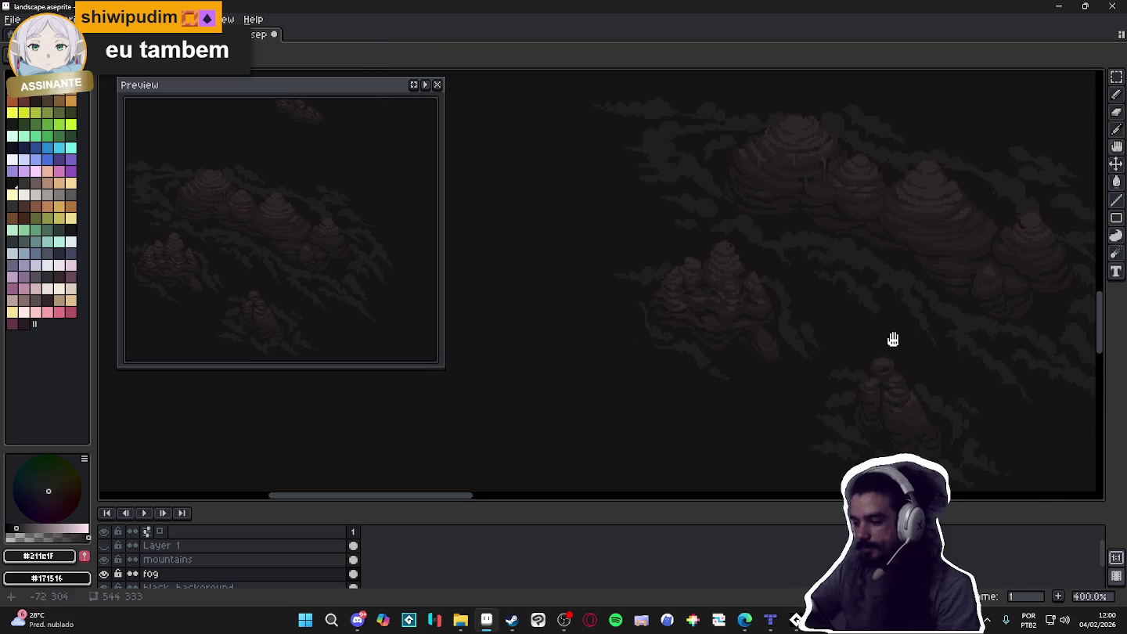
{"action": "left_click_drag", "start_coordinate": [891, 334], "coordinate": [883, 366]}
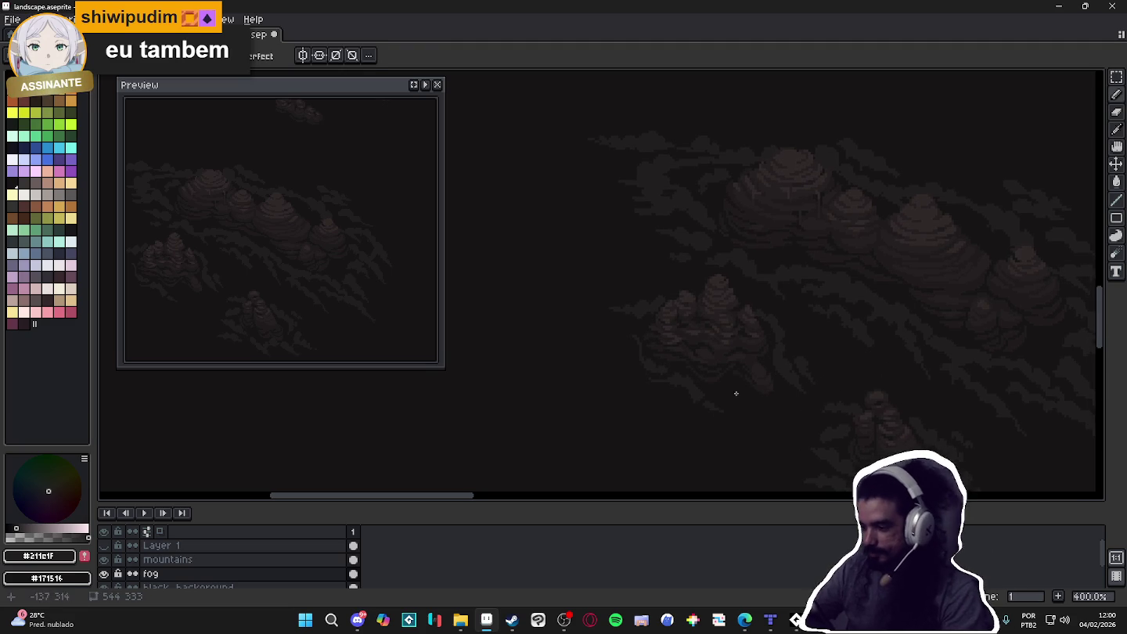
{"action": "left_click_drag", "start_coordinate": [750, 394], "coordinate": [757, 405]}
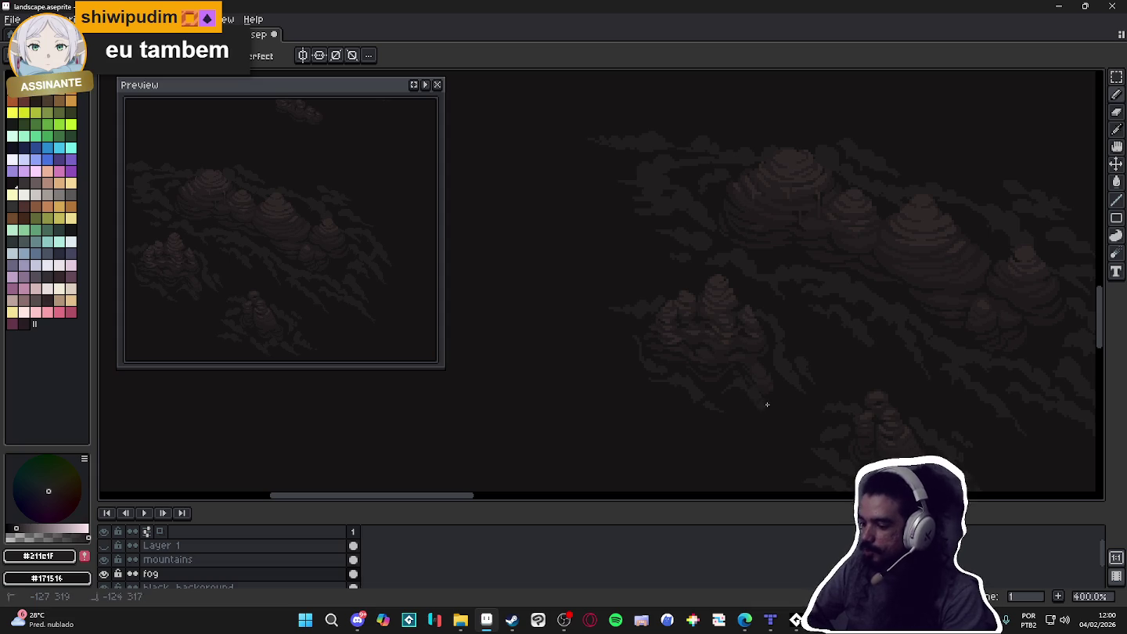
{"action": "left_click_drag", "start_coordinate": [761, 401], "coordinate": [770, 407]}
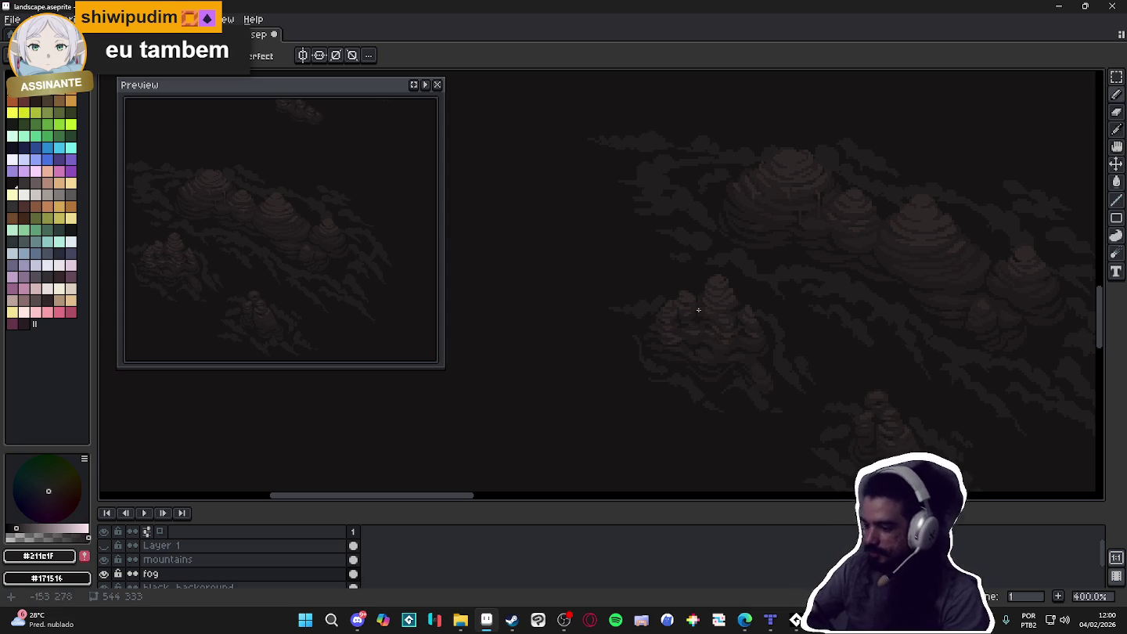
{"action": "left_click", "coordinate": [625, 325]}
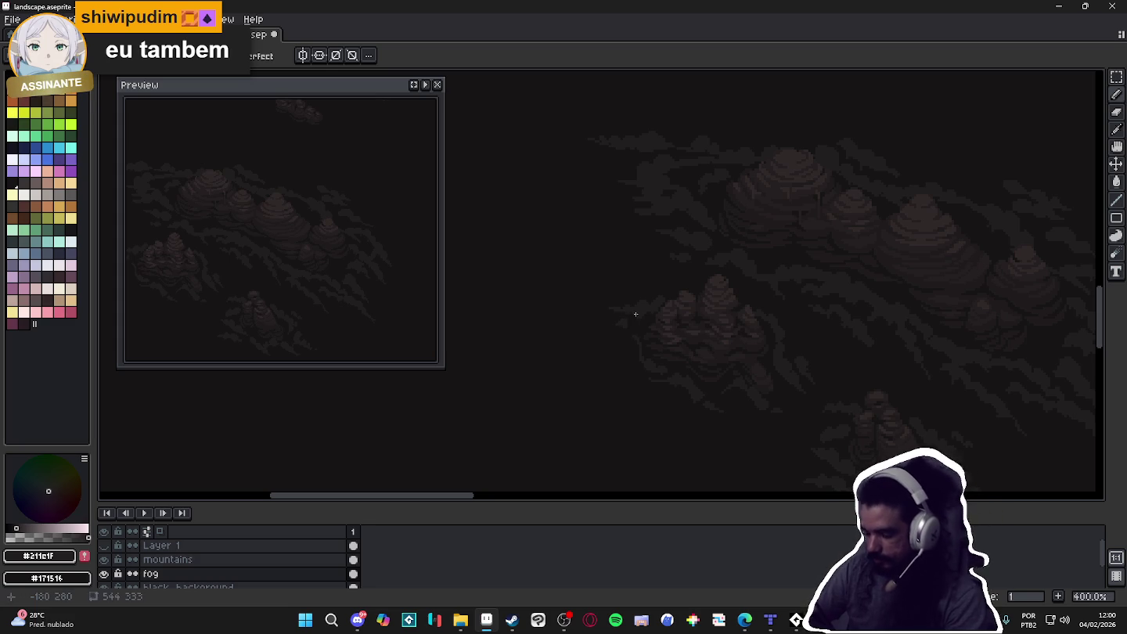
{"action": "left_click_drag", "start_coordinate": [625, 325], "coordinate": [636, 314]}
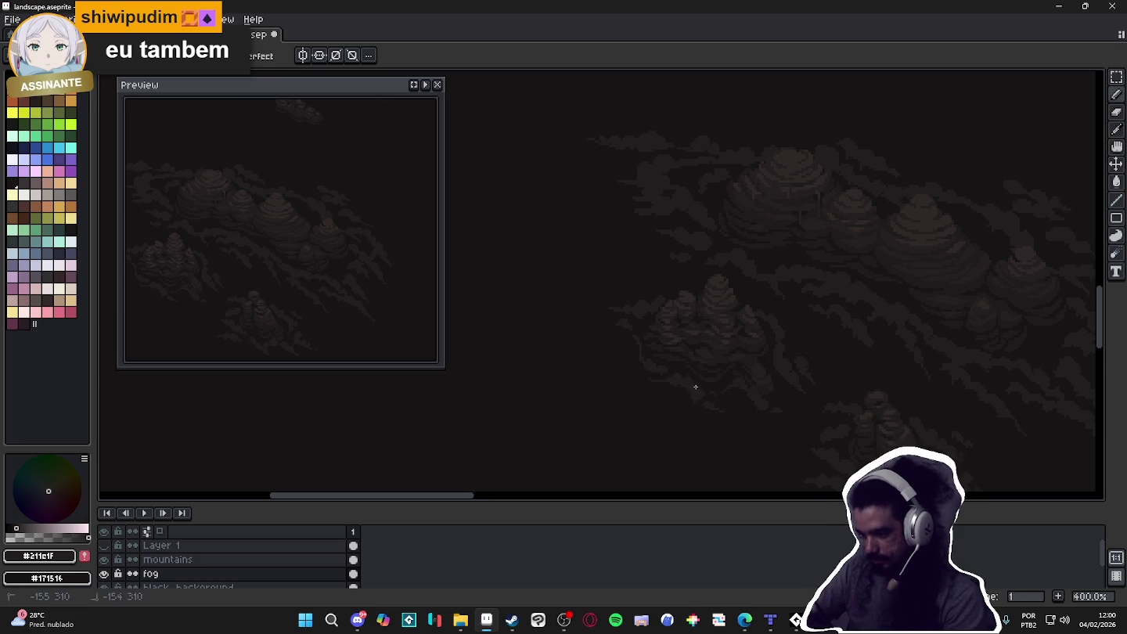
{"action": "key", "text": "e"}
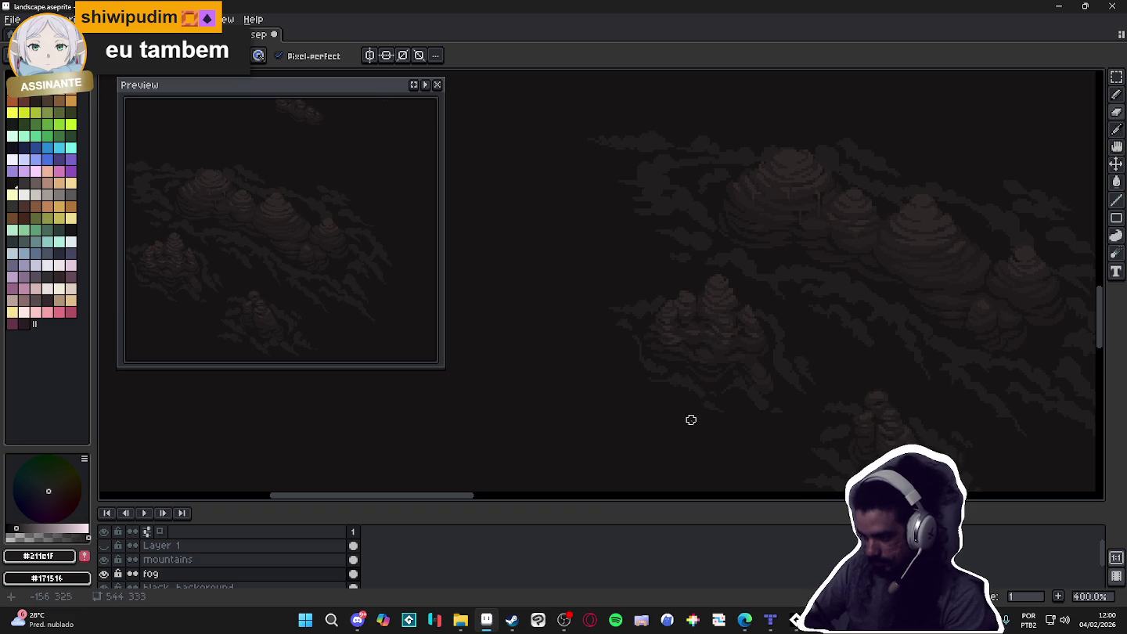
{"action": "key", "text": "e"}
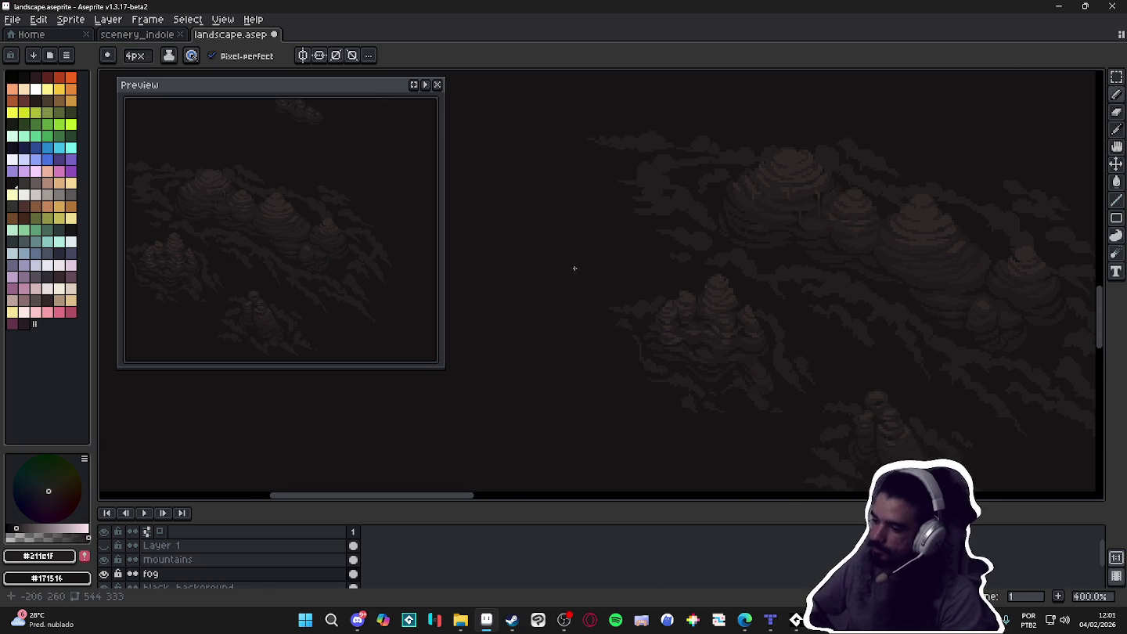
Review the fog clusters across the canvas and save landscape.aseprite
{"action": "scroll", "coordinate": [617, 298], "scroll_direction": "down", "scroll_amount": 2}
{"action": "scroll", "coordinate": [639, 303], "scroll_direction": "up", "scroll_amount": 1}
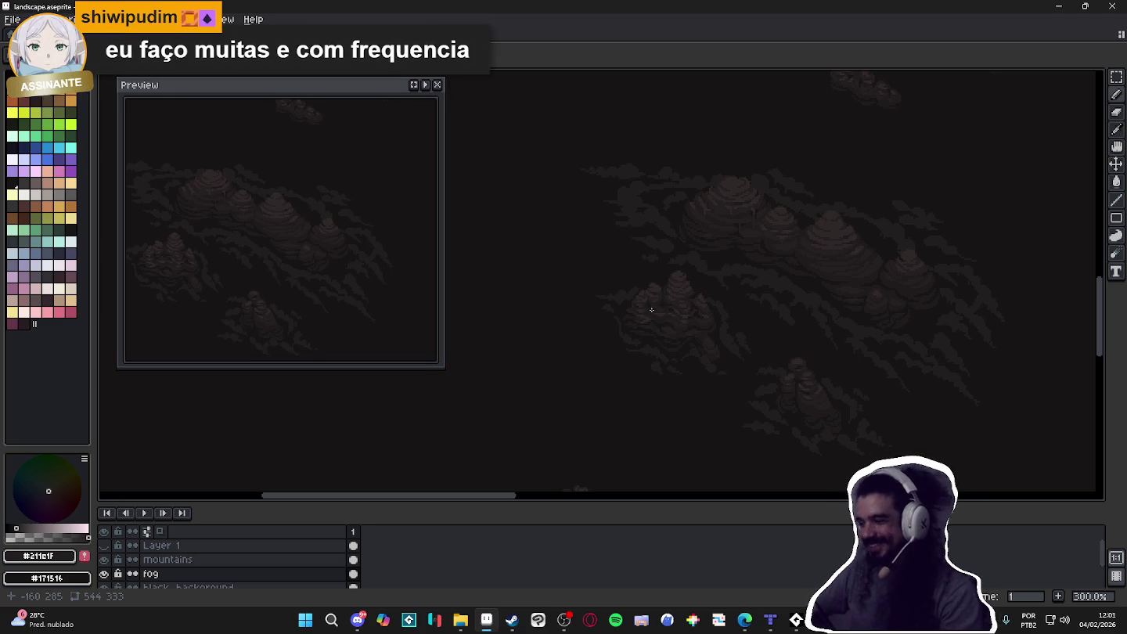
{"action": "mouse_move", "coordinate": [717, 384]}
{"action": "left_mouse_down"}
{"action": "mouse_move", "coordinate": [737, 345]}
{"action": "mouse_move", "coordinate": [657, 365]}
{"action": "mouse_move", "coordinate": [700, 296]}
{"action": "mouse_move", "coordinate": [790, 307]}
{"action": "mouse_move", "coordinate": [655, 263]}
{"action": "mouse_move", "coordinate": [639, 242]}
{"action": "mouse_move", "coordinate": [636, 175]}
{"action": "left_mouse_up"}
{"action": "scroll", "coordinate": [636, 175], "scroll_direction": "down", "scroll_amount": 2}
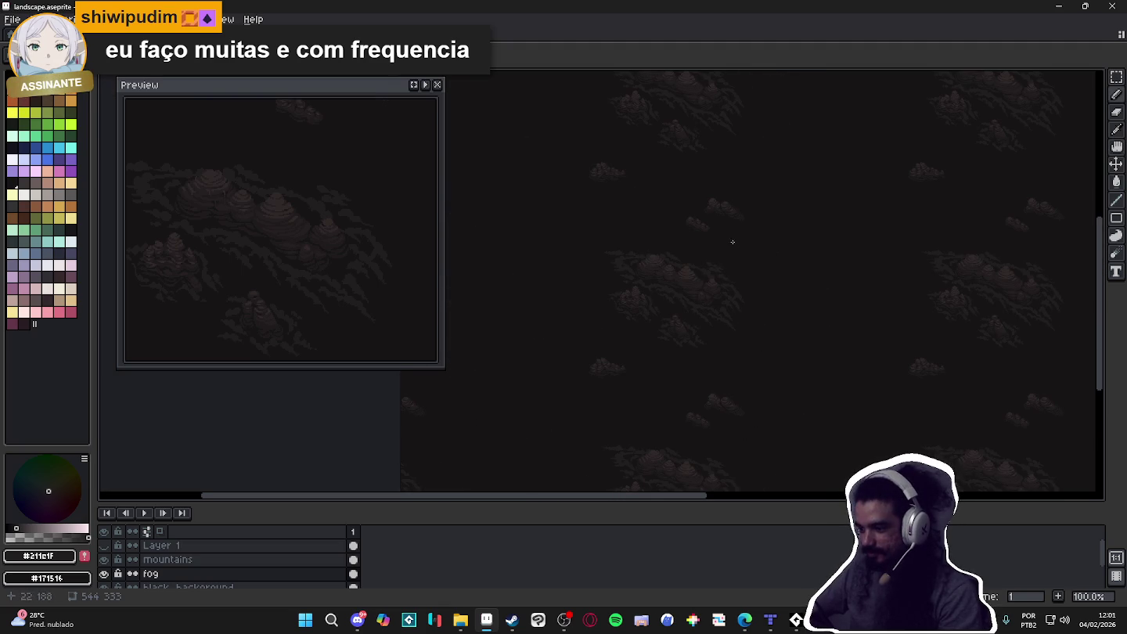
{"action": "scroll", "coordinate": [734, 243], "scroll_direction": "up", "scroll_amount": 1}
{"action": "mouse_move", "coordinate": [729, 232]}
{"action": "left_mouse_down"}
{"action": "mouse_move", "coordinate": [757, 254]}
{"action": "mouse_move", "coordinate": [780, 304]}
{"action": "left_mouse_up"}
{"action": "key", "text": "ctrl+s"}
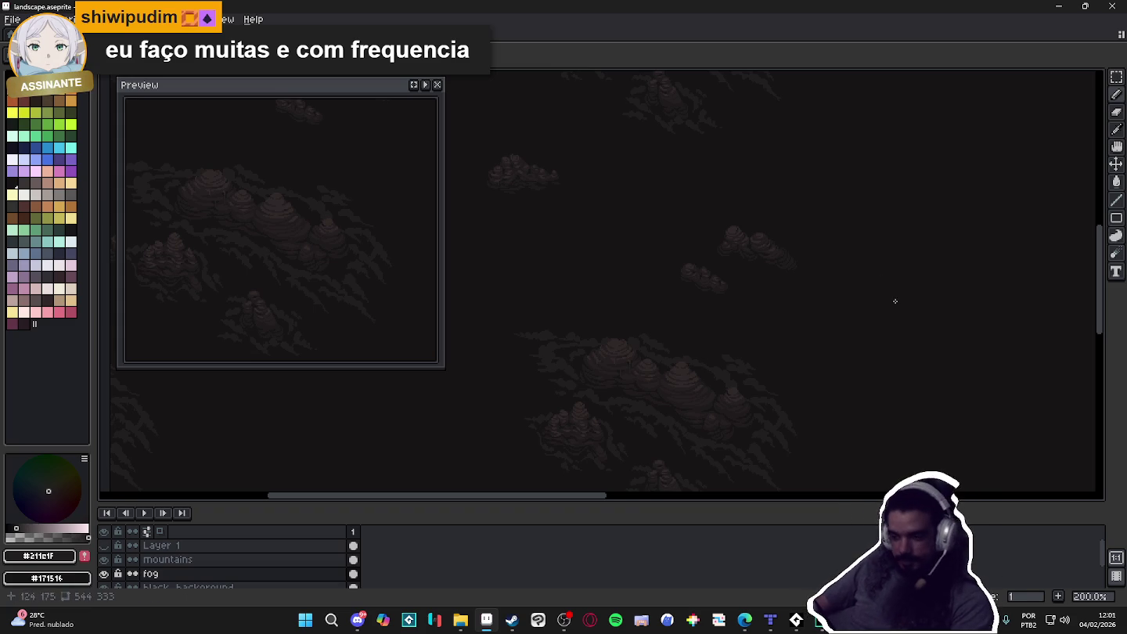
{"action": "scroll", "coordinate": [755, 281], "scroll_direction": "up", "scroll_amount": 2}
{"action": "scroll", "coordinate": [639, 295], "scroll_direction": "up", "scroll_amount": 2}
{"action": "scroll", "coordinate": [631, 304], "scroll_direction": "up", "scroll_amount": 1}
Paint a faint curved fog wisp below the lower cluster, with a small mark beneath it
{"action": "left_click_drag", "start_coordinate": [638, 336], "coordinate": [687, 405]}
{"action": "left_click_drag", "start_coordinate": [665, 369], "coordinate": [683, 400]}
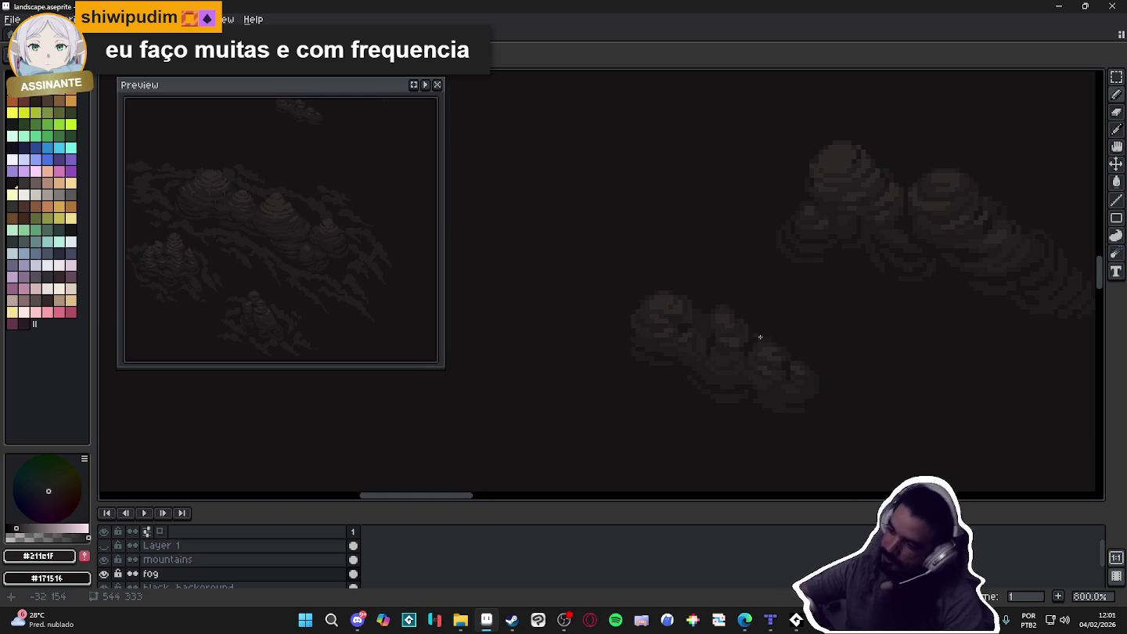
{"action": "left_click_drag", "start_coordinate": [816, 358], "coordinate": [852, 396]}
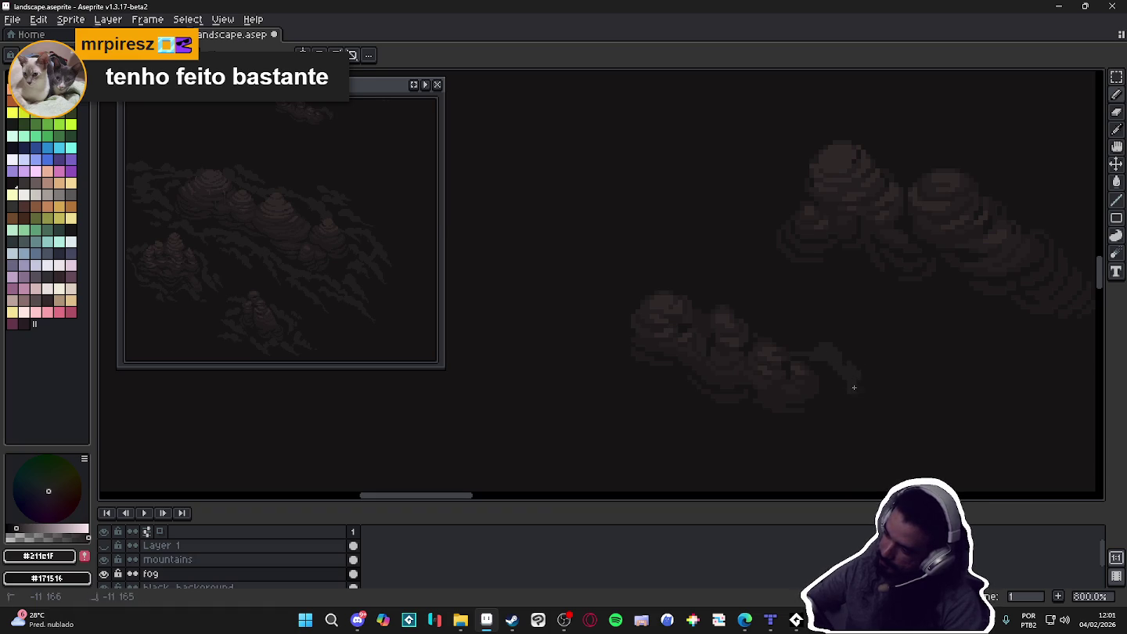
{"action": "left_click_drag", "start_coordinate": [869, 446], "coordinate": [857, 426]}
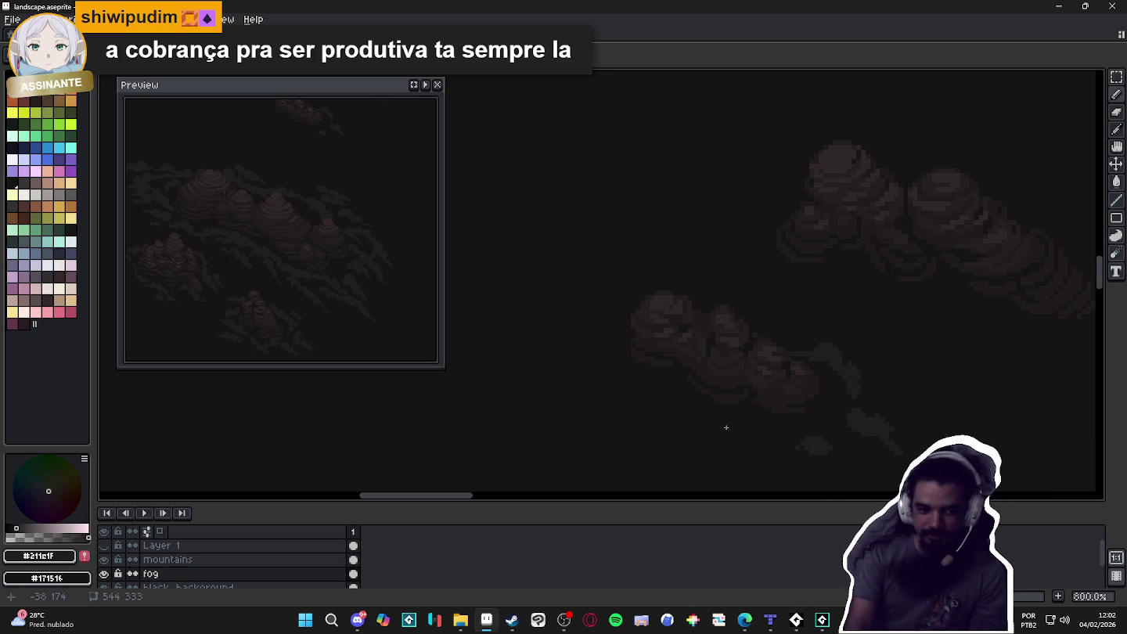
{"action": "left_click_drag", "start_coordinate": [726, 427], "coordinate": [613, 373]}
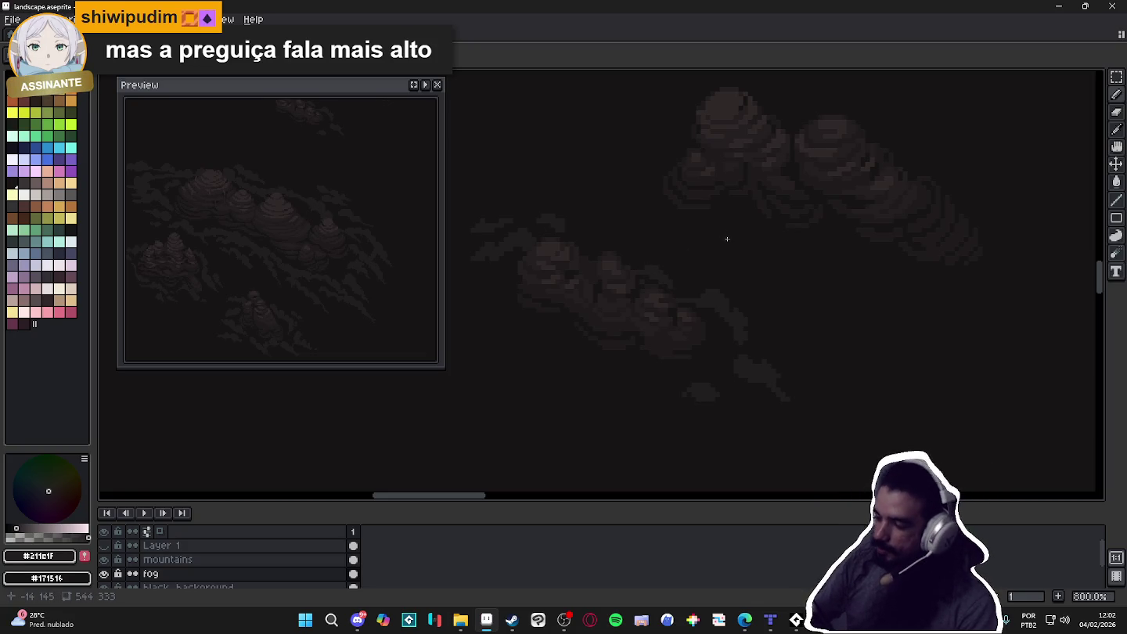
{"action": "scroll", "coordinate": [689, 245], "scroll_direction": "down", "scroll_amount": 1}
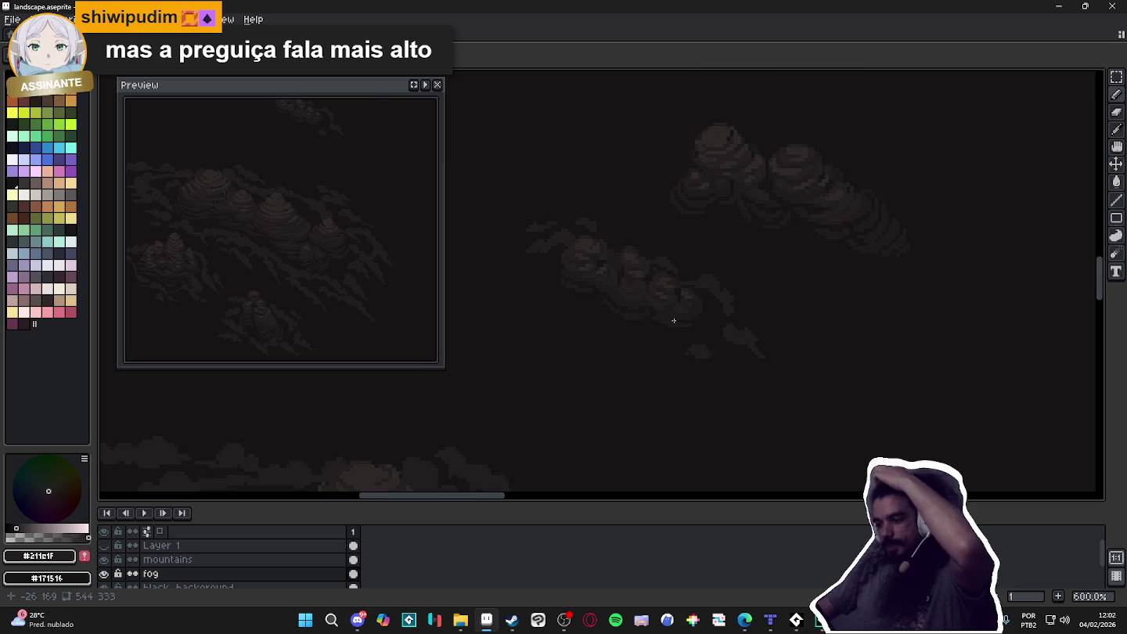
{"action": "scroll", "coordinate": [678, 317], "scroll_direction": "up", "scroll_amount": 3}
{"action": "scroll", "coordinate": [704, 324], "scroll_direction": "down", "scroll_amount": 2}
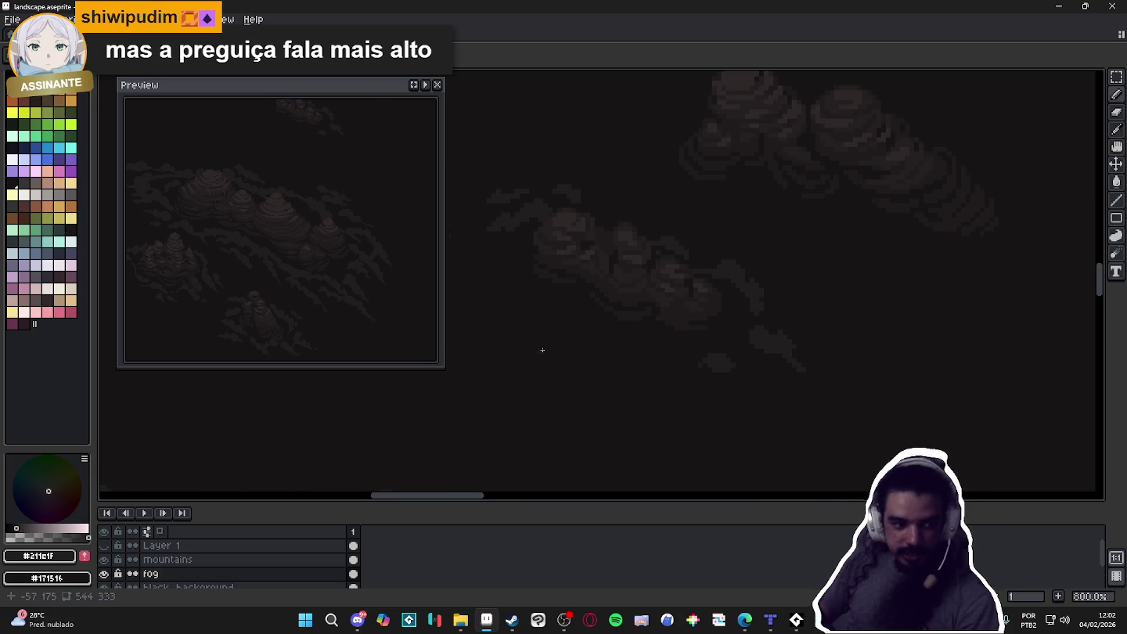
{"action": "scroll", "coordinate": [738, 358], "scroll_direction": "up", "scroll_amount": 2}
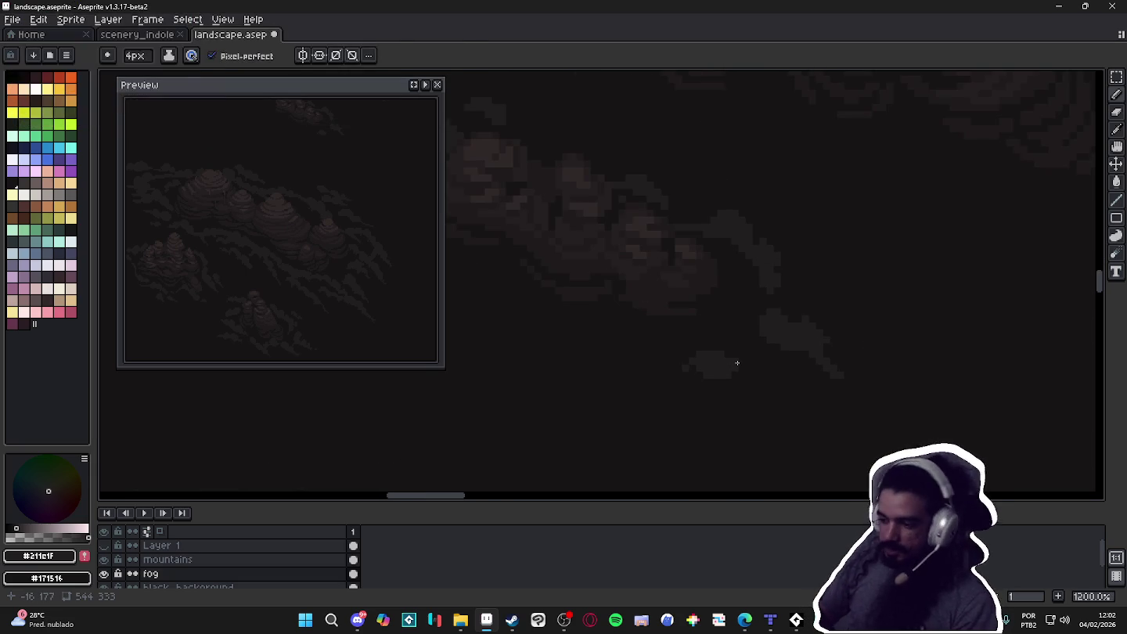
Fill fog pixels along the blob's upper-left edge so it joins the wisp trail
{"action": "mouse_move", "coordinate": [693, 363]}
{"action": "left_mouse_down"}
{"action": "mouse_move", "coordinate": [720, 352]}
{"action": "mouse_move", "coordinate": [755, 388]}
{"action": "left_mouse_up"}
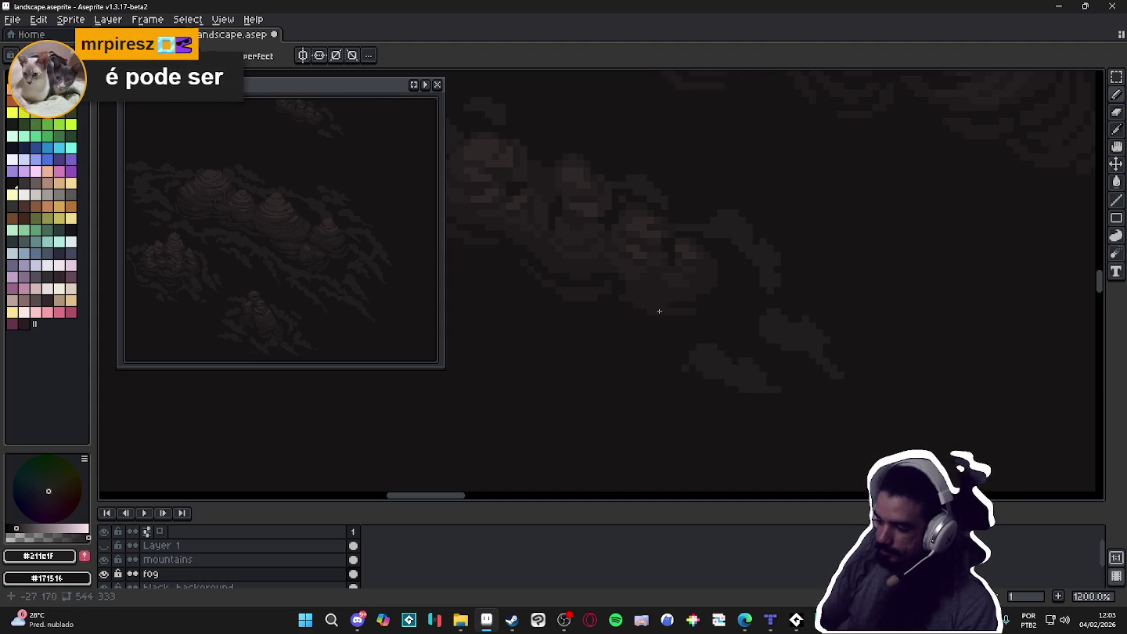
{"action": "left_click_drag", "start_coordinate": [671, 353], "coordinate": [688, 356]}
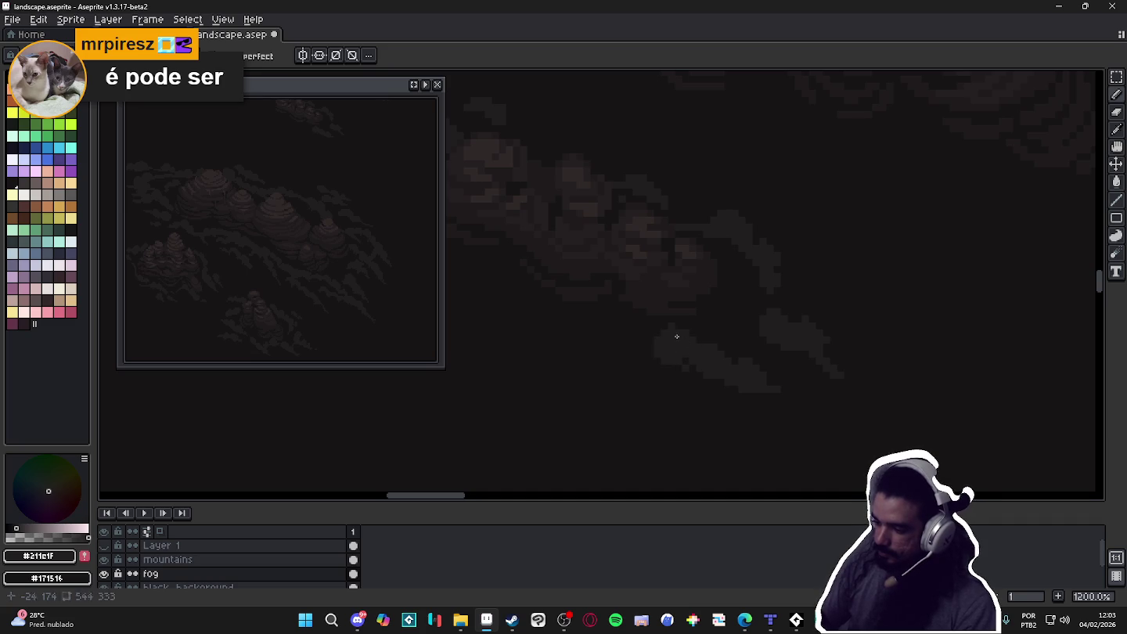
{"action": "key", "text": "b"}
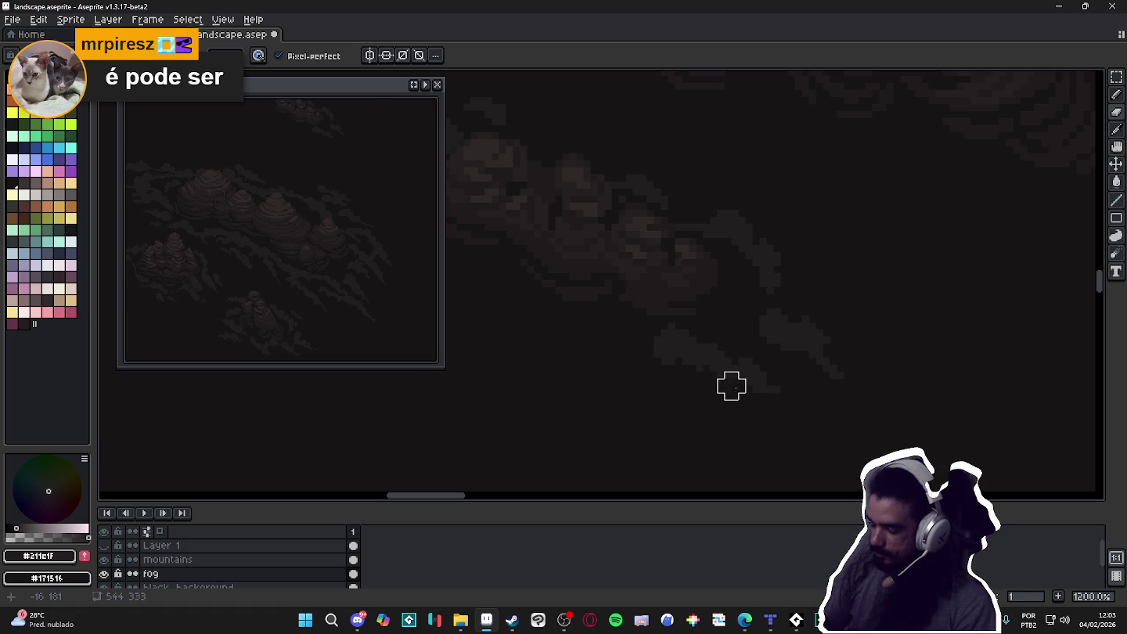
{"action": "key", "text": "e"}
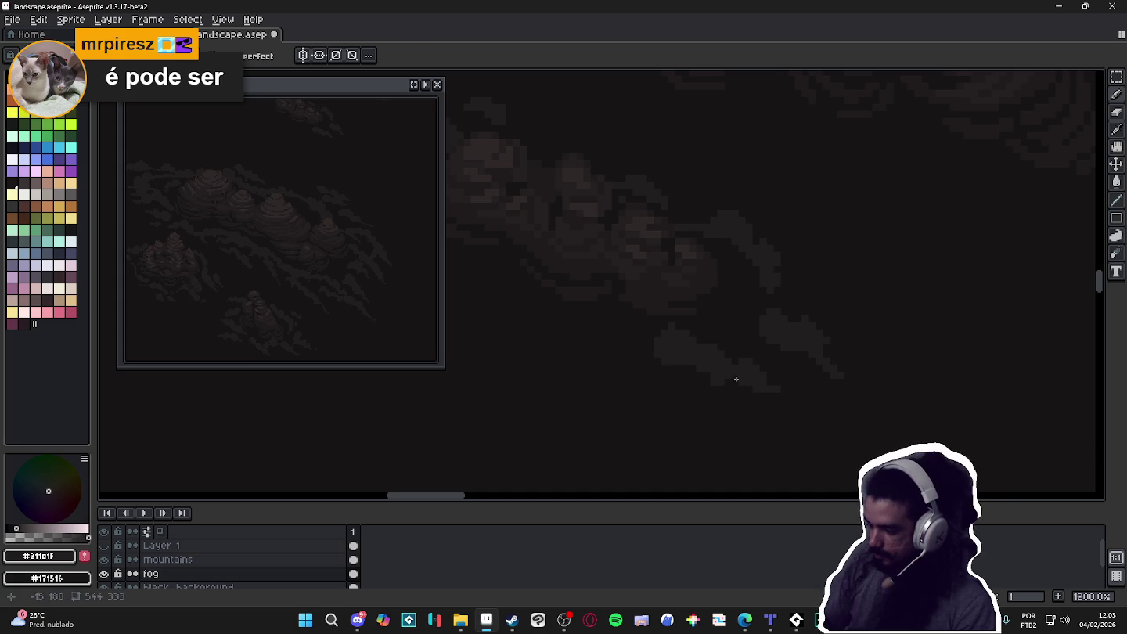
{"action": "key", "text": "b"}
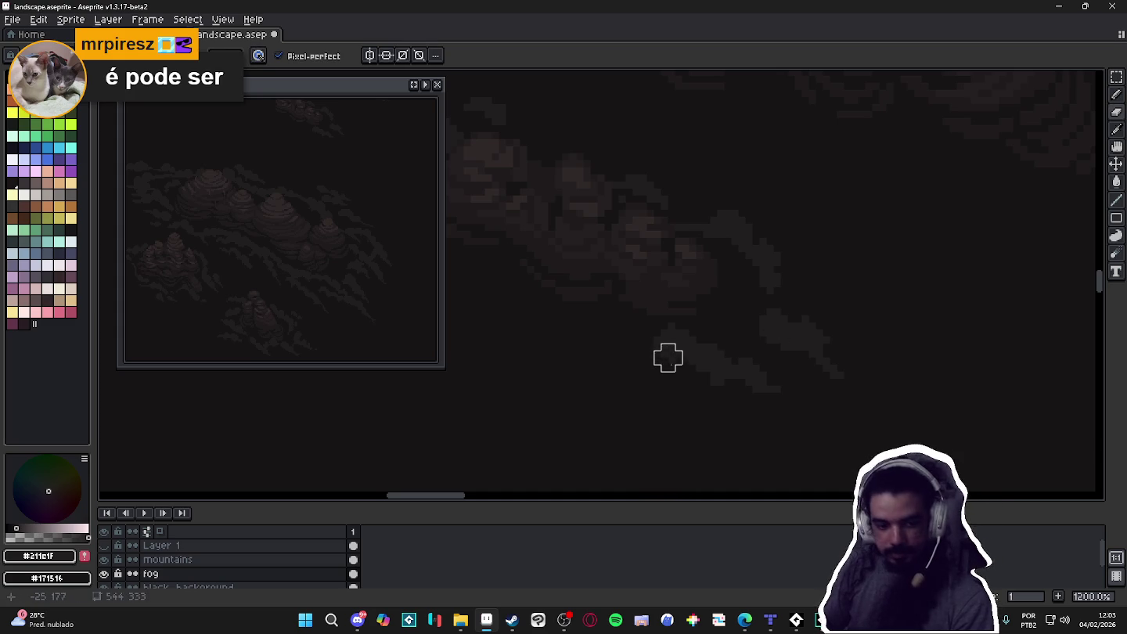
{"action": "key", "text": "e"}
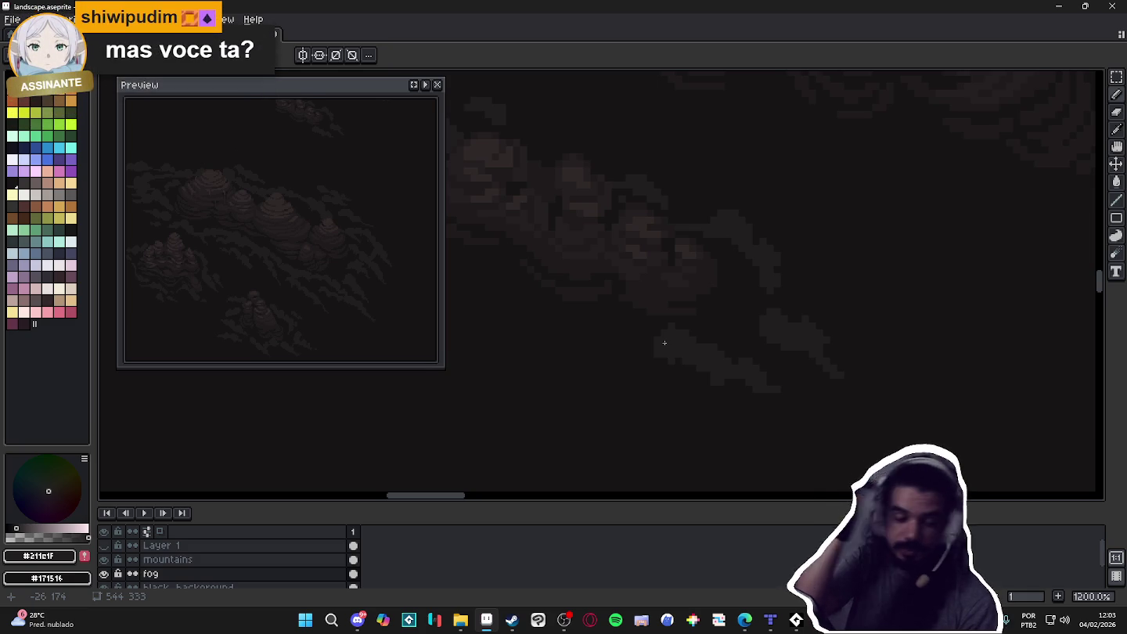
{"action": "scroll", "coordinate": [611, 335], "scroll_direction": "down", "scroll_amount": 2}
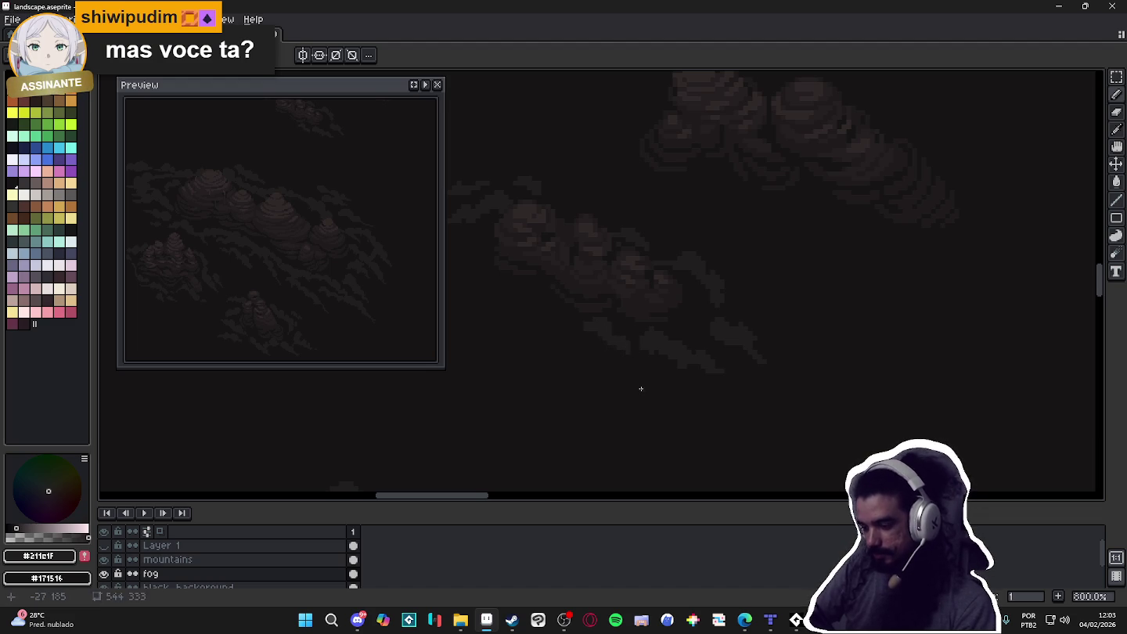
Paint a soft lighter patch into the fog clouds
{"action": "left_click_drag", "start_coordinate": [639, 390], "coordinate": [811, 372]}
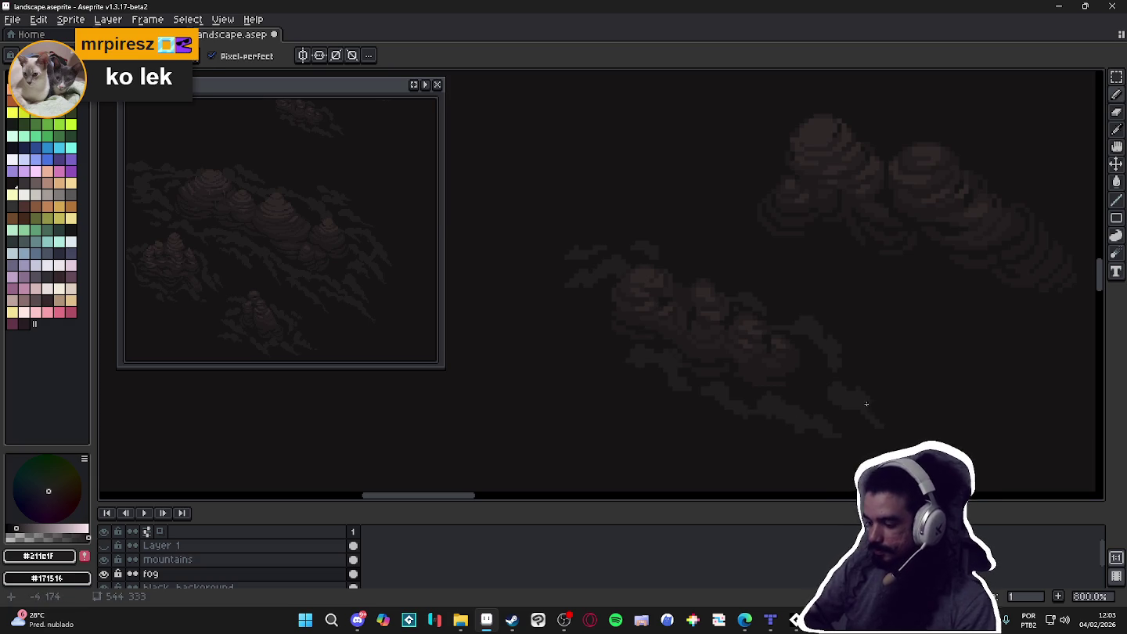
{"action": "left_click_drag", "start_coordinate": [869, 405], "coordinate": [839, 382]}
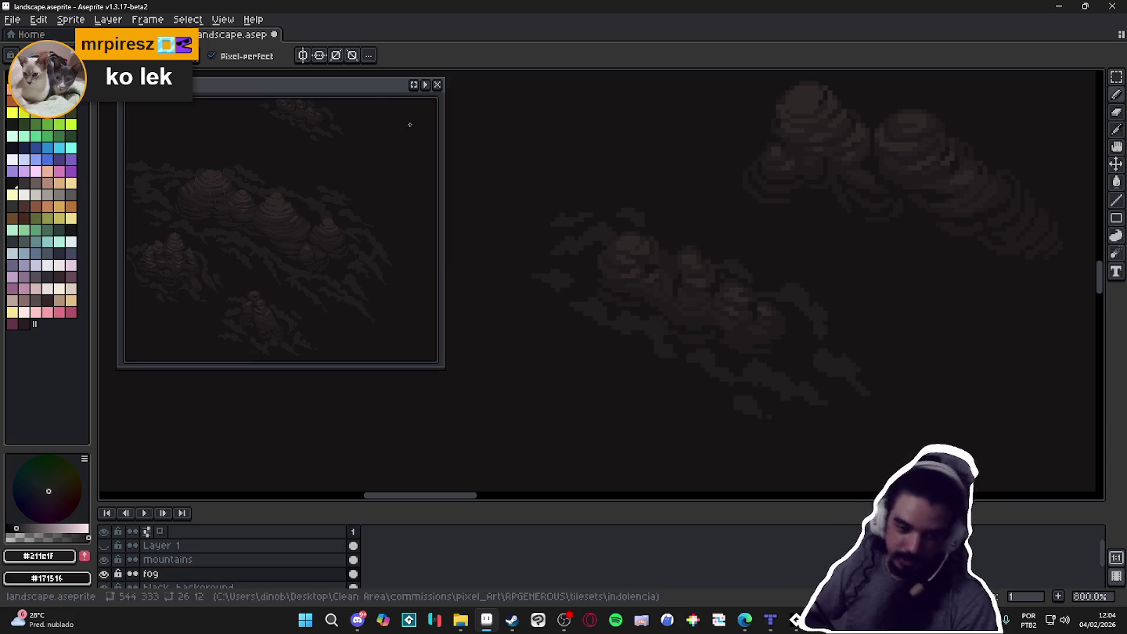
{"action": "scroll", "coordinate": [679, 320], "scroll_direction": "down", "scroll_amount": 2}
{"action": "scroll", "coordinate": [748, 334], "scroll_direction": "up", "scroll_amount": 1}
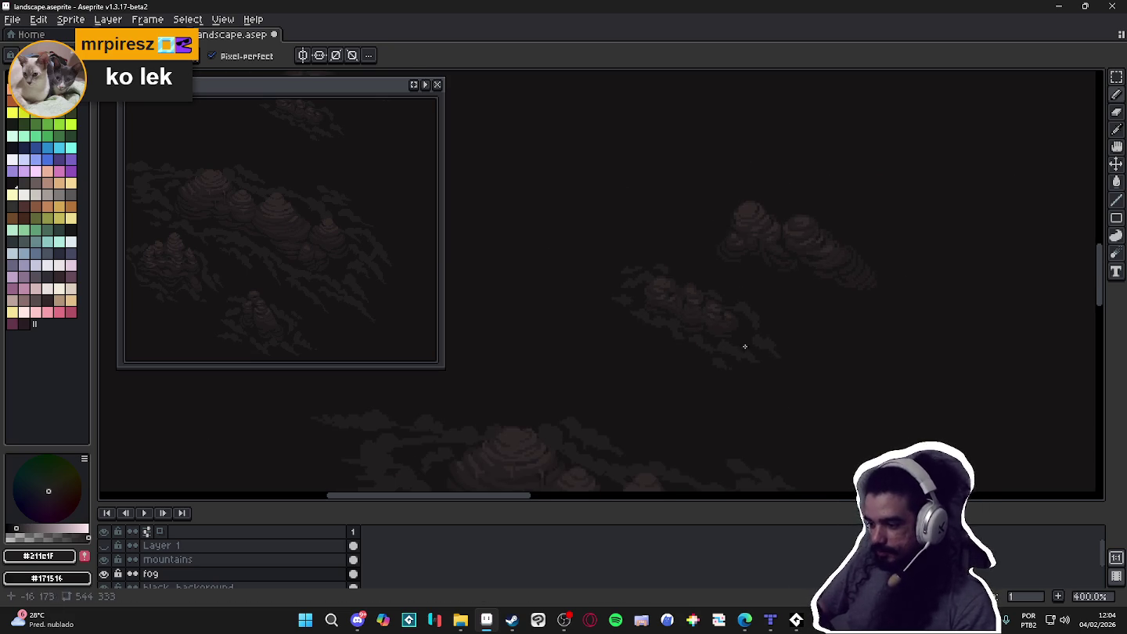
{"action": "scroll", "coordinate": [750, 311], "scroll_direction": "down", "scroll_amount": 1}
{"action": "scroll", "coordinate": [732, 298], "scroll_direction": "up", "scroll_amount": 1}
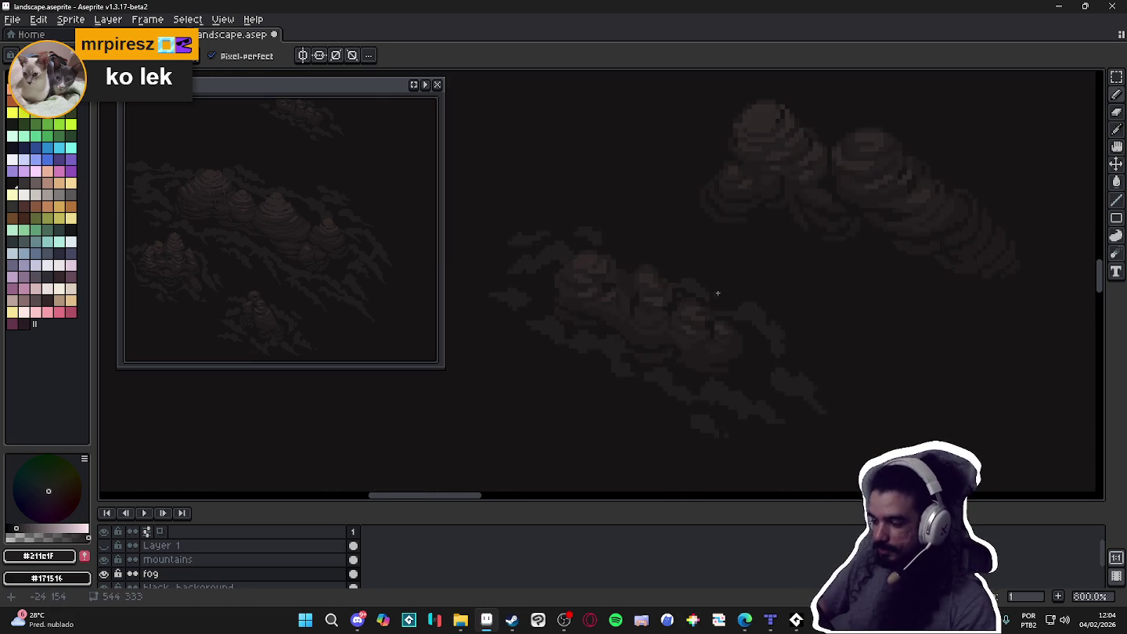
{"action": "scroll", "coordinate": [728, 296], "scroll_direction": "up", "scroll_amount": 4}
{"action": "left_click_drag", "start_coordinate": [722, 289], "coordinate": [736, 288]}
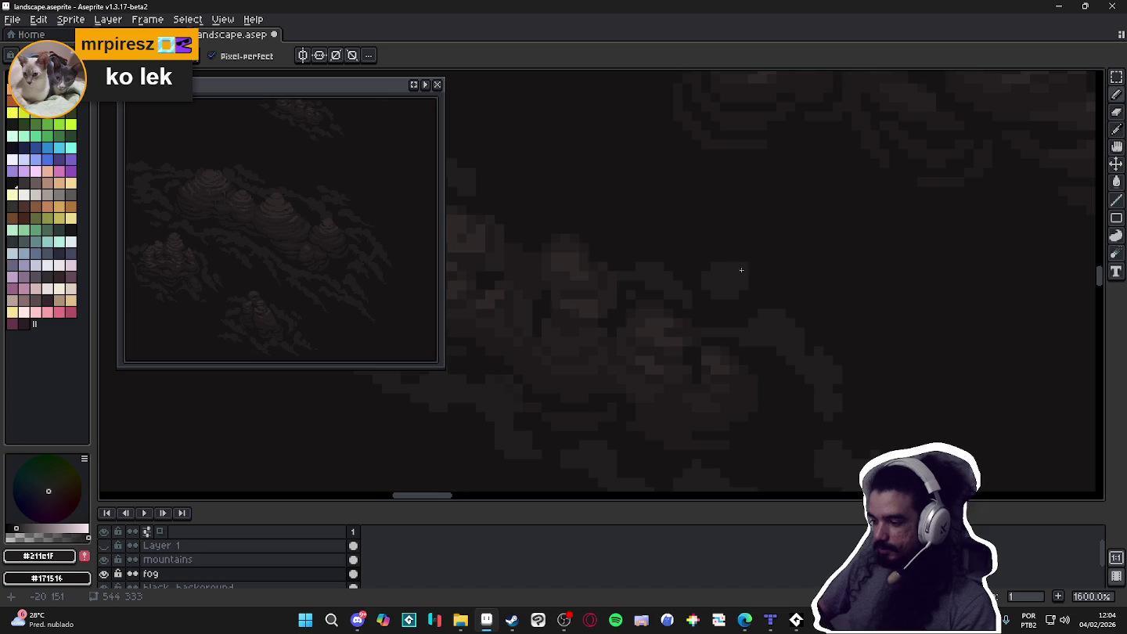
Add a faint diagonal fog stroke beside the mountain clusters
{"action": "scroll", "coordinate": [747, 270], "scroll_direction": "down", "scroll_amount": 1}
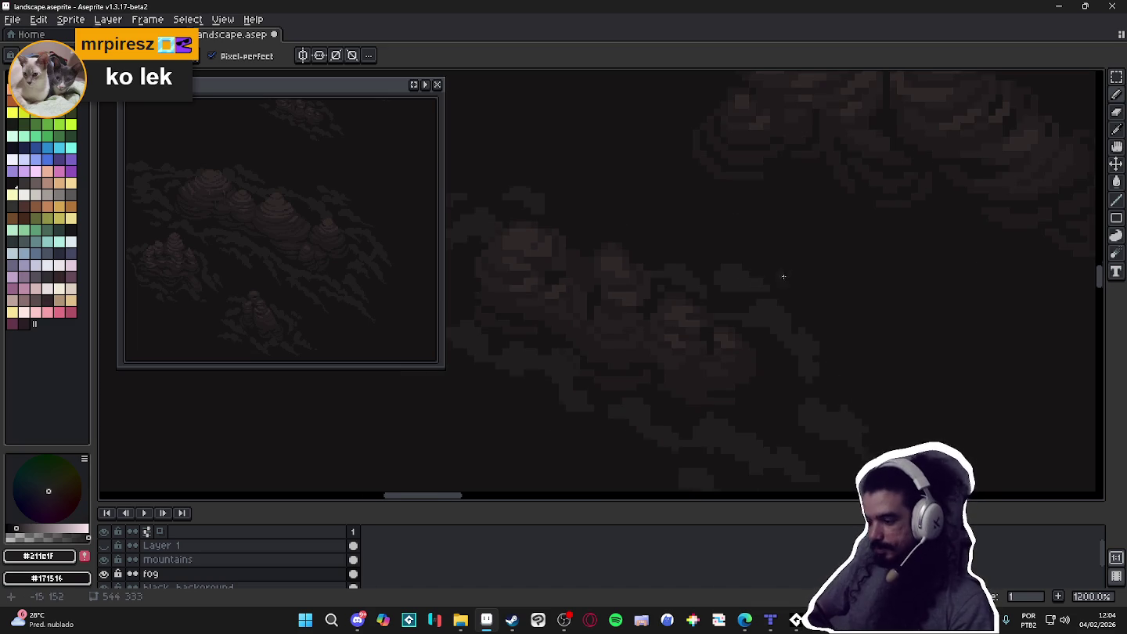
{"action": "scroll", "coordinate": [784, 271], "scroll_direction": "down", "scroll_amount": 4}
{"action": "scroll", "coordinate": [864, 341], "scroll_direction": "down", "scroll_amount": 1}
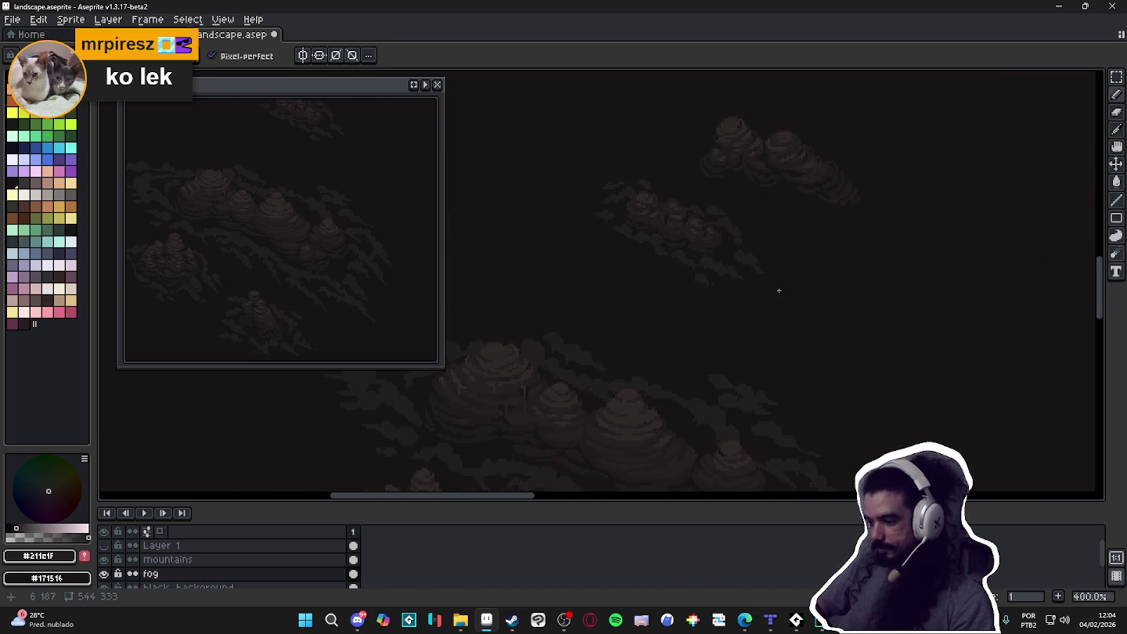
{"action": "left_click_drag", "start_coordinate": [768, 272], "coordinate": [767, 317]}
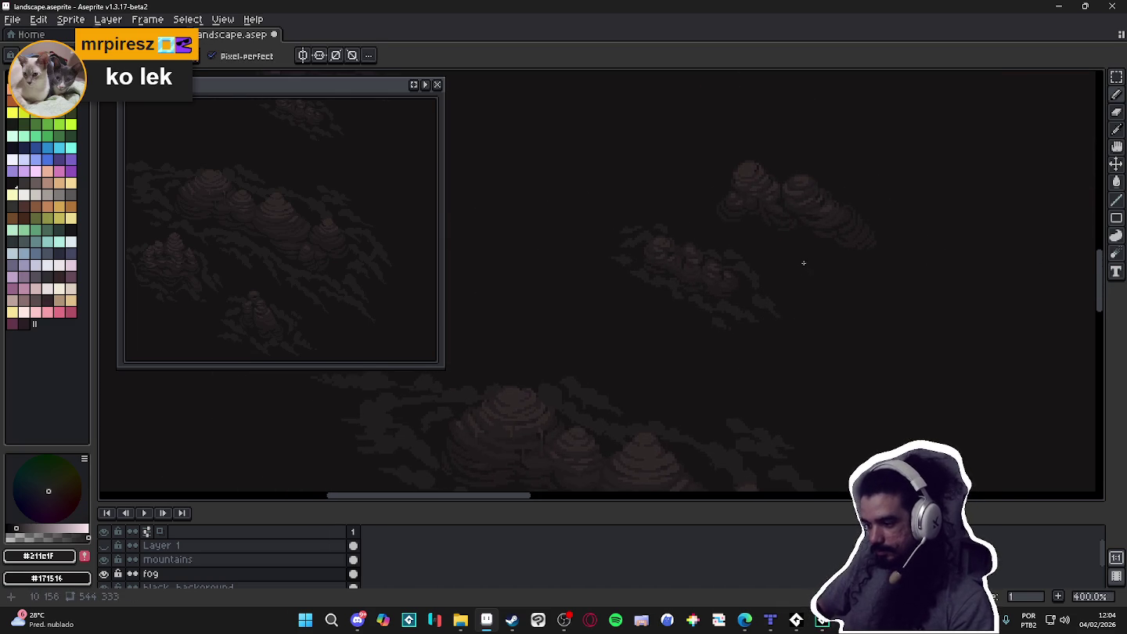
{"action": "scroll", "coordinate": [789, 263], "scroll_direction": "up", "scroll_amount": 3}
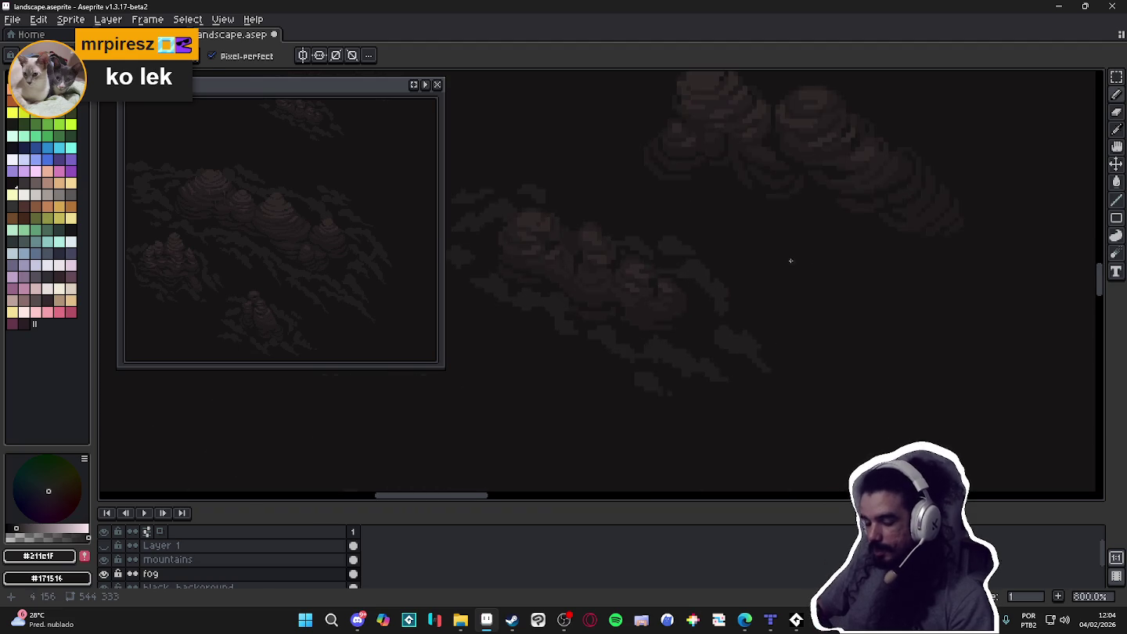
{"action": "left_click_drag", "start_coordinate": [788, 260], "coordinate": [755, 309]}
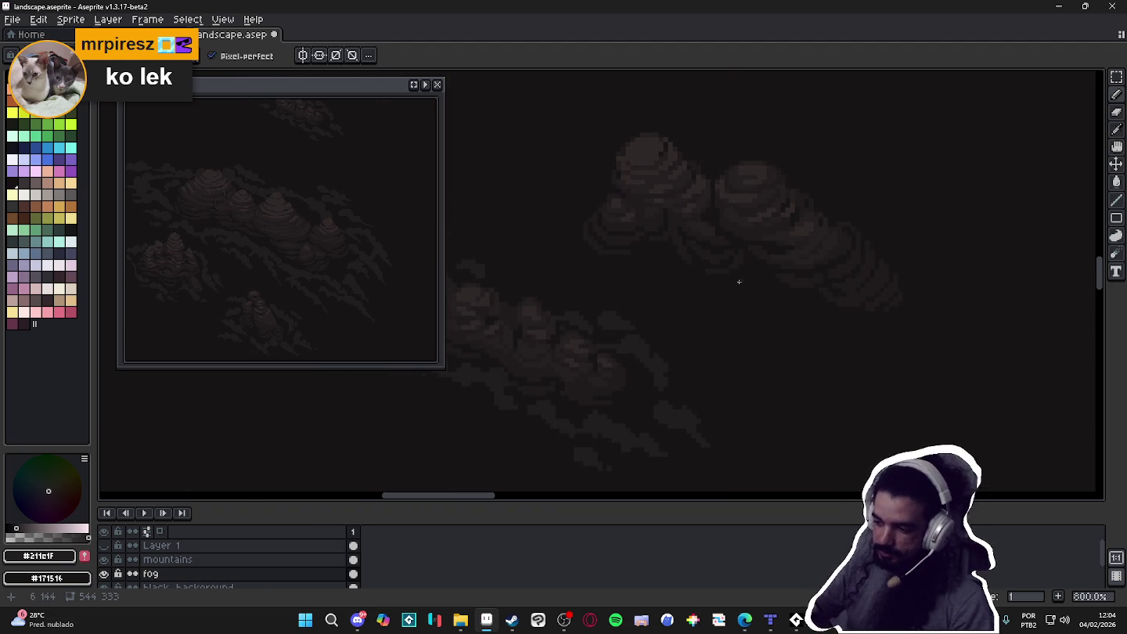
{"action": "mouse_move", "coordinate": [748, 290]}
{"action": "left_mouse_down"}
{"action": "mouse_move", "coordinate": [836, 333]}
{"action": "mouse_move", "coordinate": [815, 315]}
{"action": "left_mouse_up"}
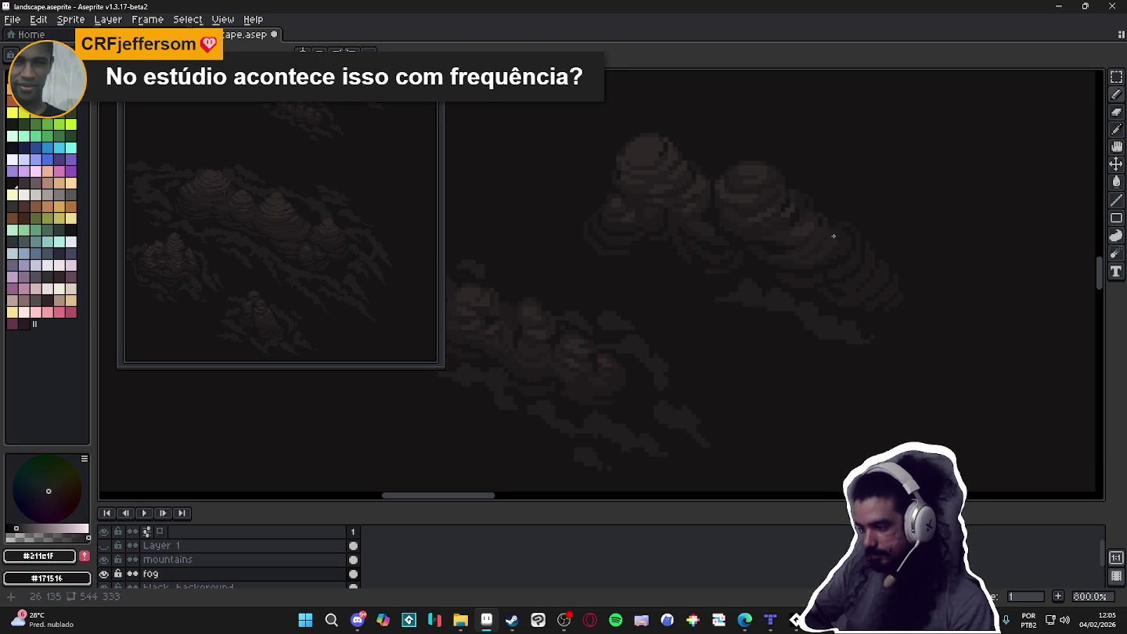
Paint fog wisps trailing left and right of the upper cluster, erasing stray pixels
{"action": "key", "text": "m"}
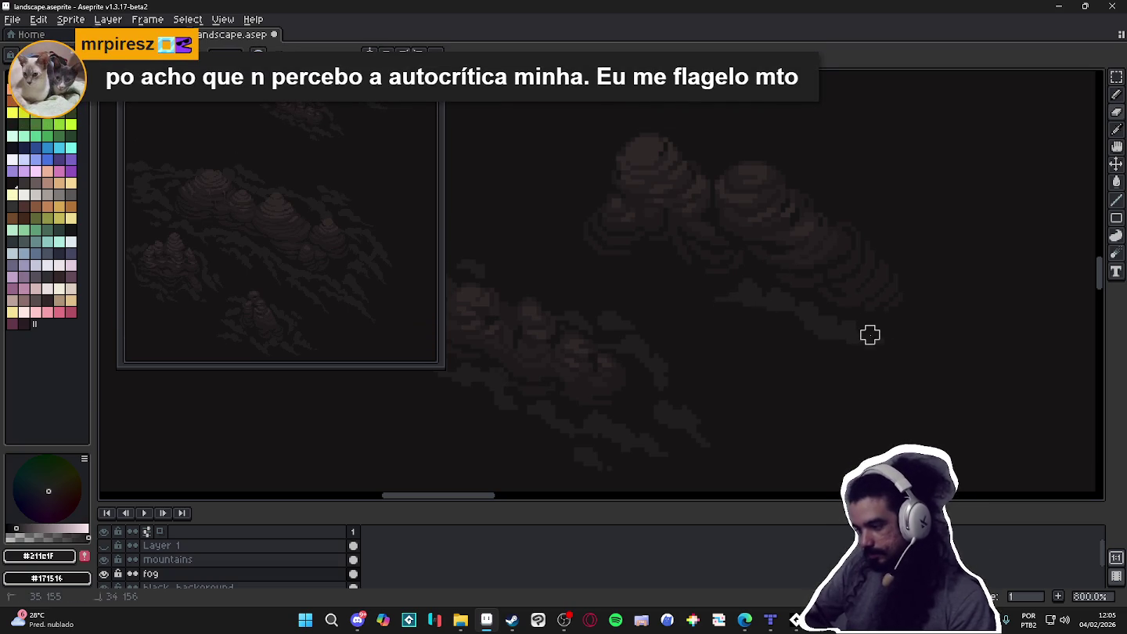
{"action": "key", "text": "b"}
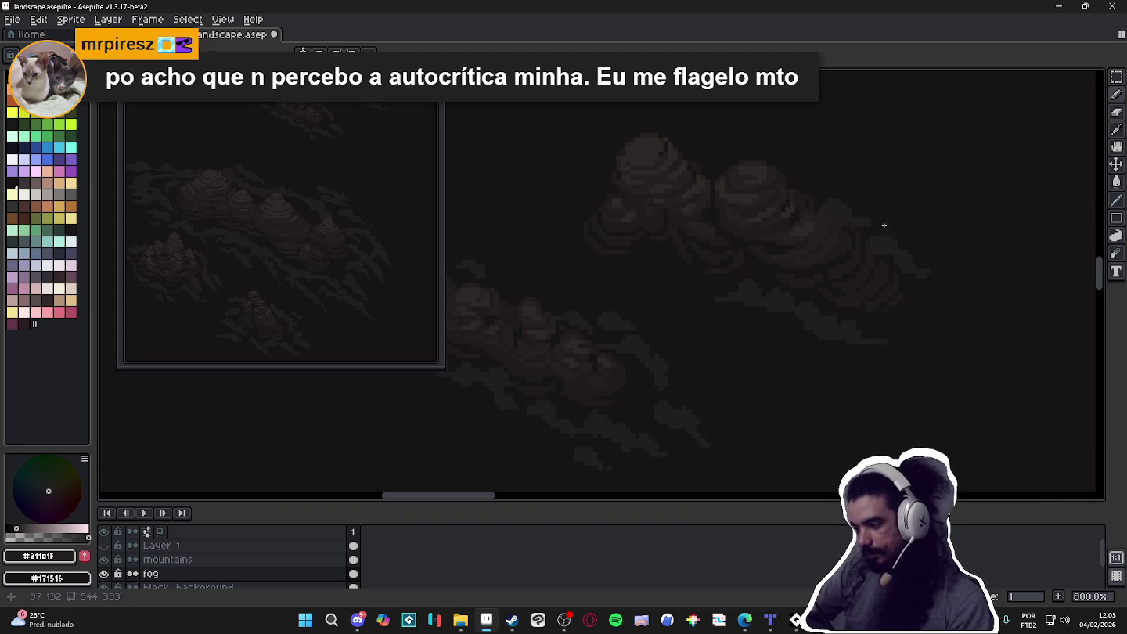
{"action": "left_click_drag", "start_coordinate": [880, 218], "coordinate": [877, 224]}
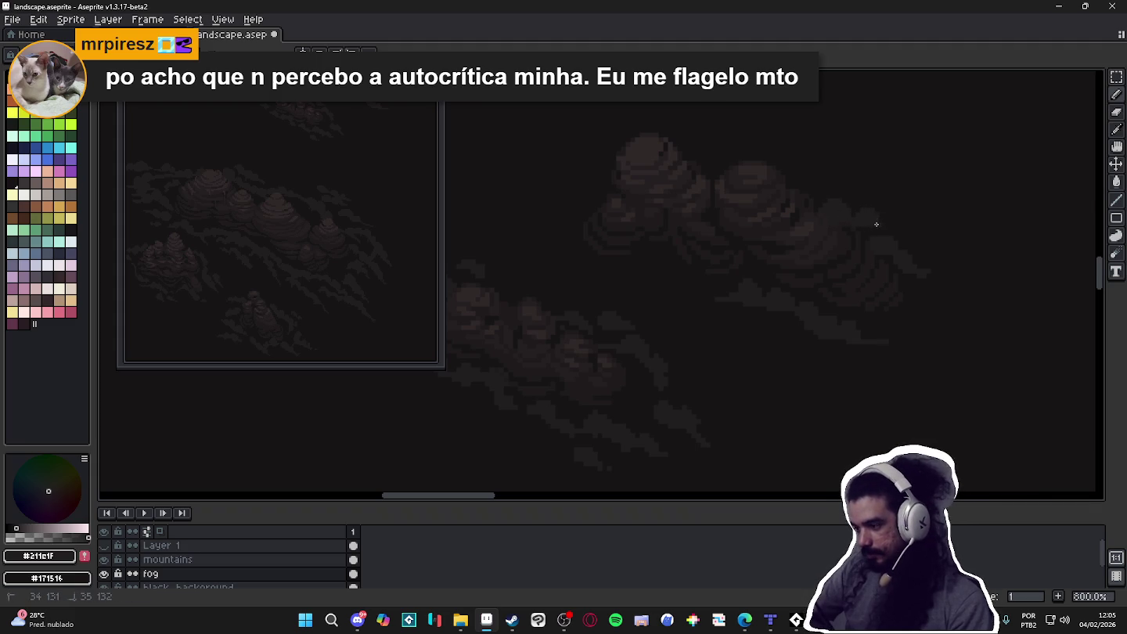
{"action": "left_click_drag", "start_coordinate": [820, 358], "coordinate": [909, 385]}
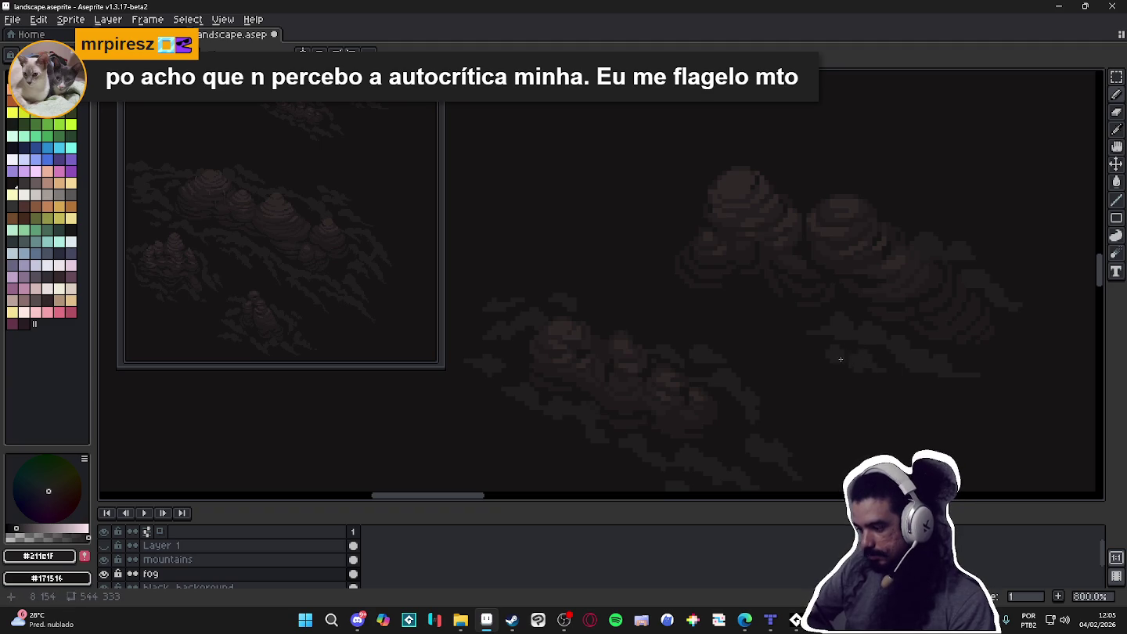
{"action": "mouse_move", "coordinate": [843, 315]}
{"action": "left_mouse_down"}
{"action": "mouse_move", "coordinate": [819, 327]}
{"action": "mouse_move", "coordinate": [850, 337]}
{"action": "left_mouse_up"}
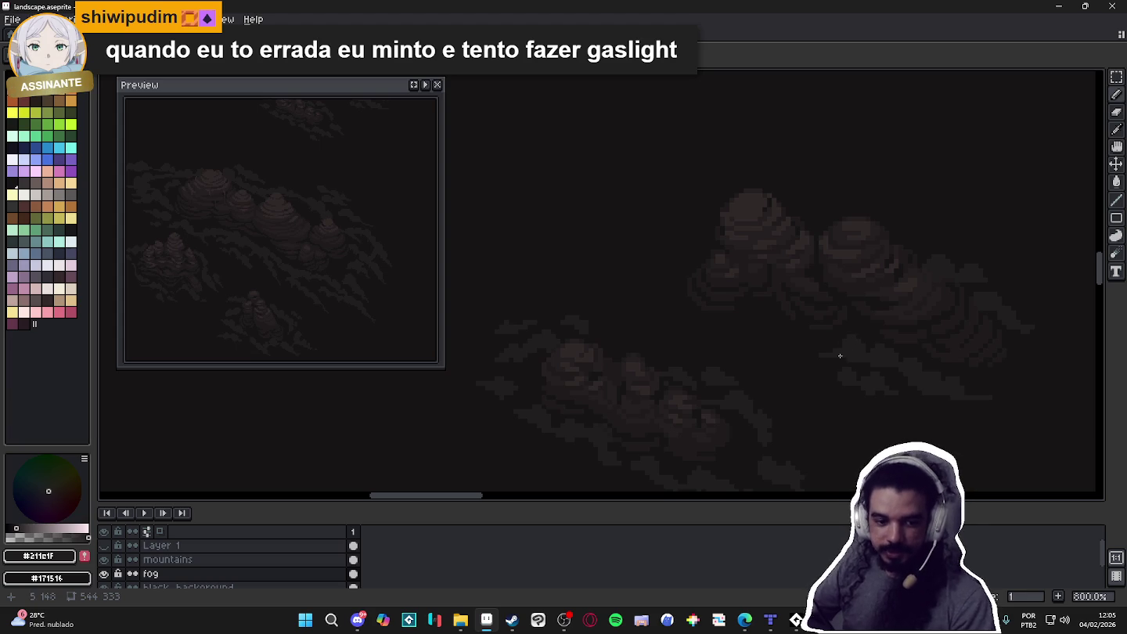
{"action": "key", "text": "e"}
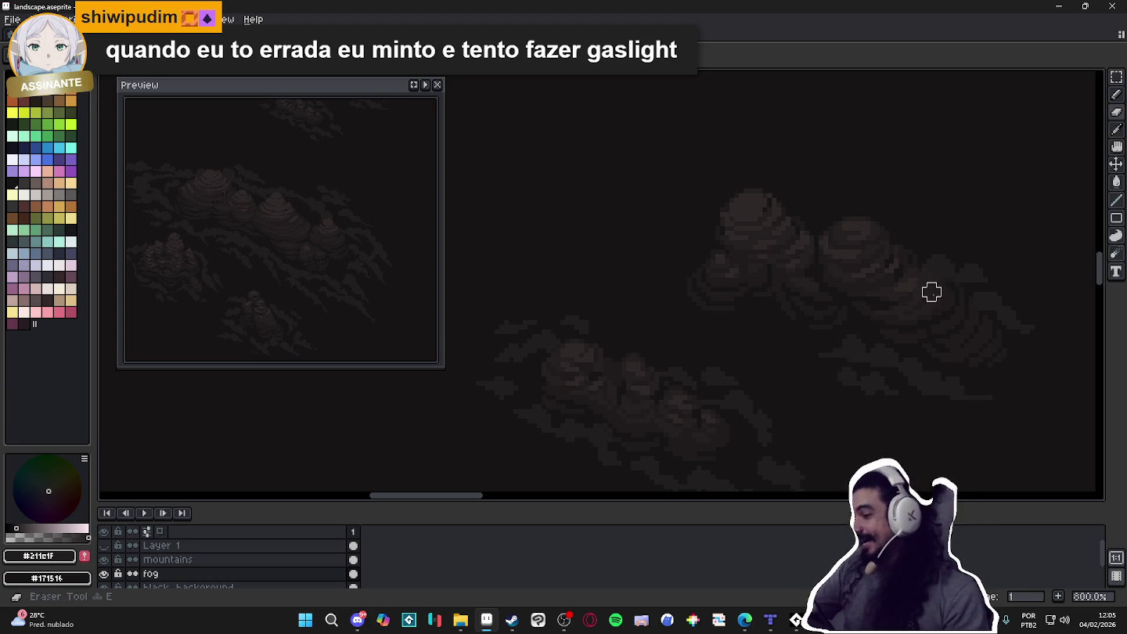
{"action": "left_click_drag", "start_coordinate": [969, 306], "coordinate": [971, 310]}
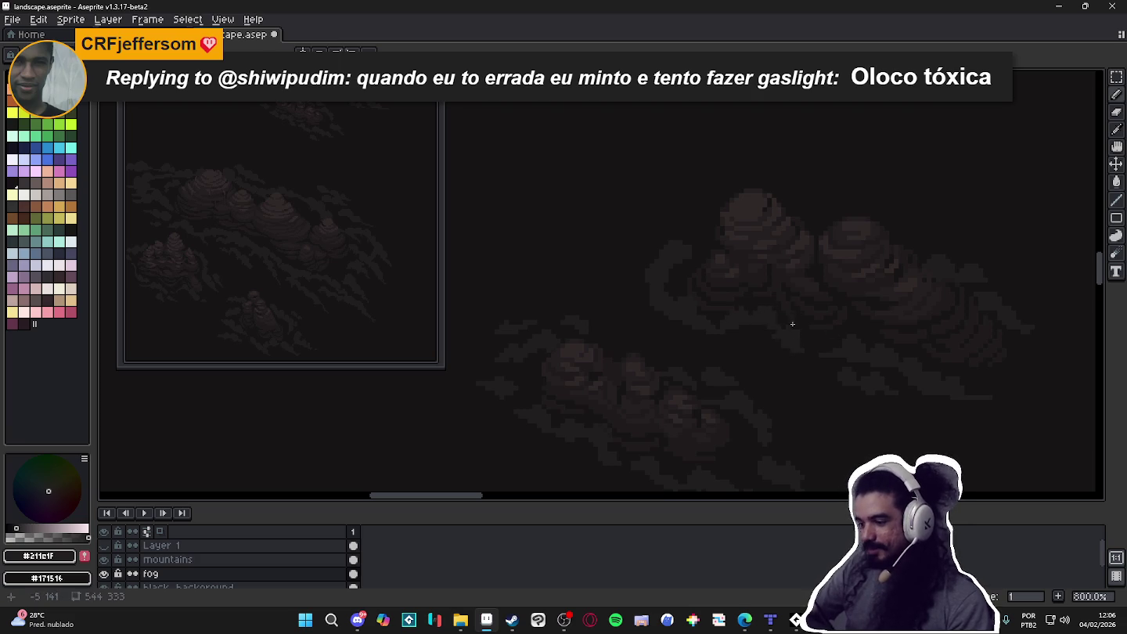
{"action": "key", "text": "b"}
{"action": "key", "text": "e"}
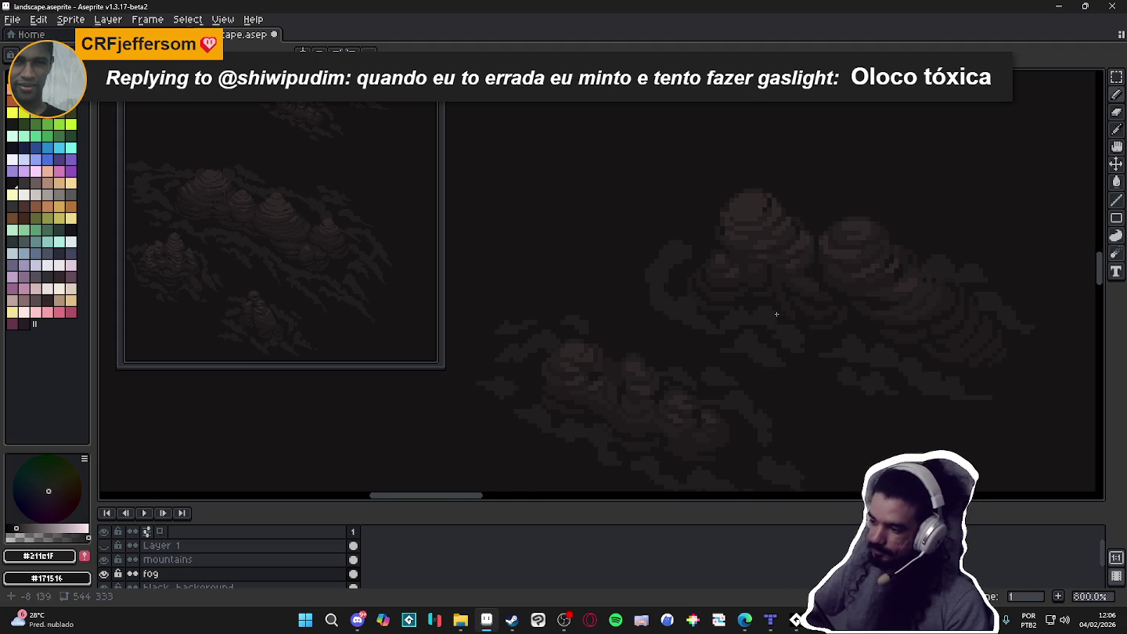
{"action": "scroll", "coordinate": [780, 323], "scroll_direction": "down", "scroll_amount": 3}
{"action": "left_click_drag", "start_coordinate": [875, 390], "coordinate": [734, 375]}
{"action": "scroll", "coordinate": [689, 329], "scroll_direction": "up", "scroll_amount": 2}
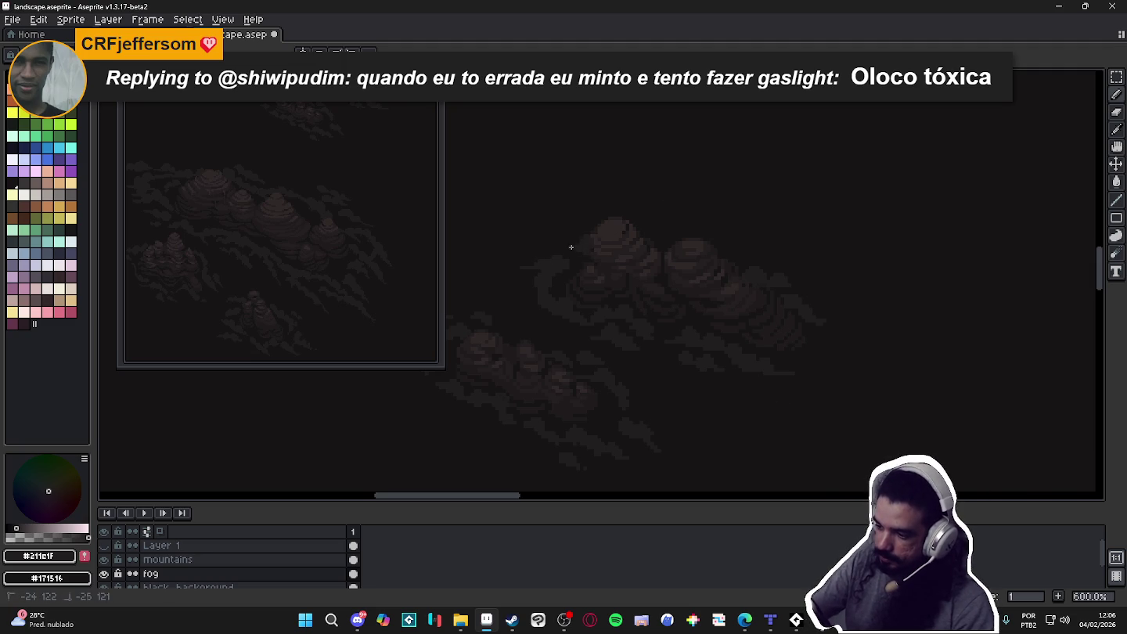
{"action": "scroll", "coordinate": [671, 343], "scroll_direction": "down", "scroll_amount": 1}
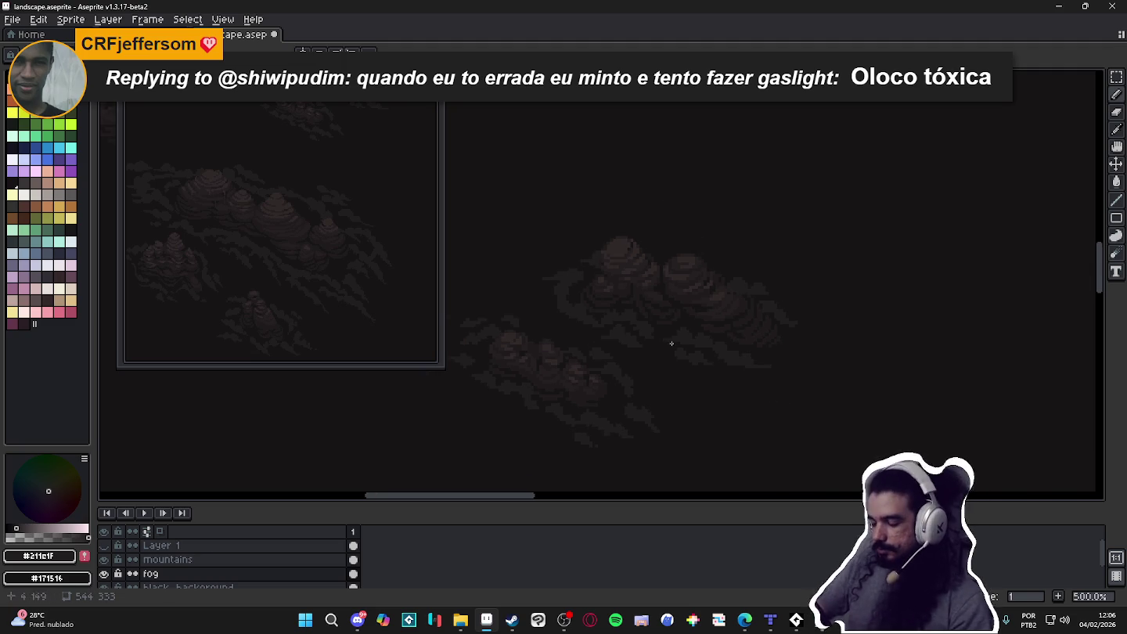
{"action": "scroll", "coordinate": [830, 343], "scroll_direction": "up", "scroll_amount": 2}
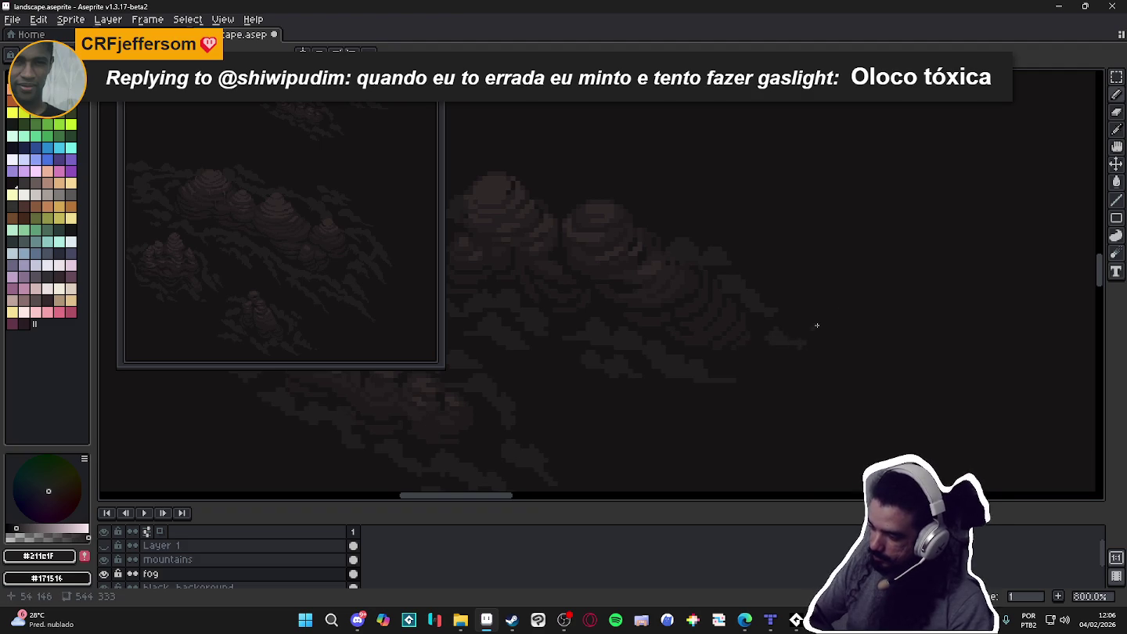
{"action": "scroll", "coordinate": [843, 311], "scroll_direction": "down", "scroll_amount": 1}
{"action": "scroll", "coordinate": [807, 329], "scroll_direction": "down", "scroll_amount": 2}
{"action": "scroll", "coordinate": [759, 313], "scroll_direction": "down", "scroll_amount": 1}
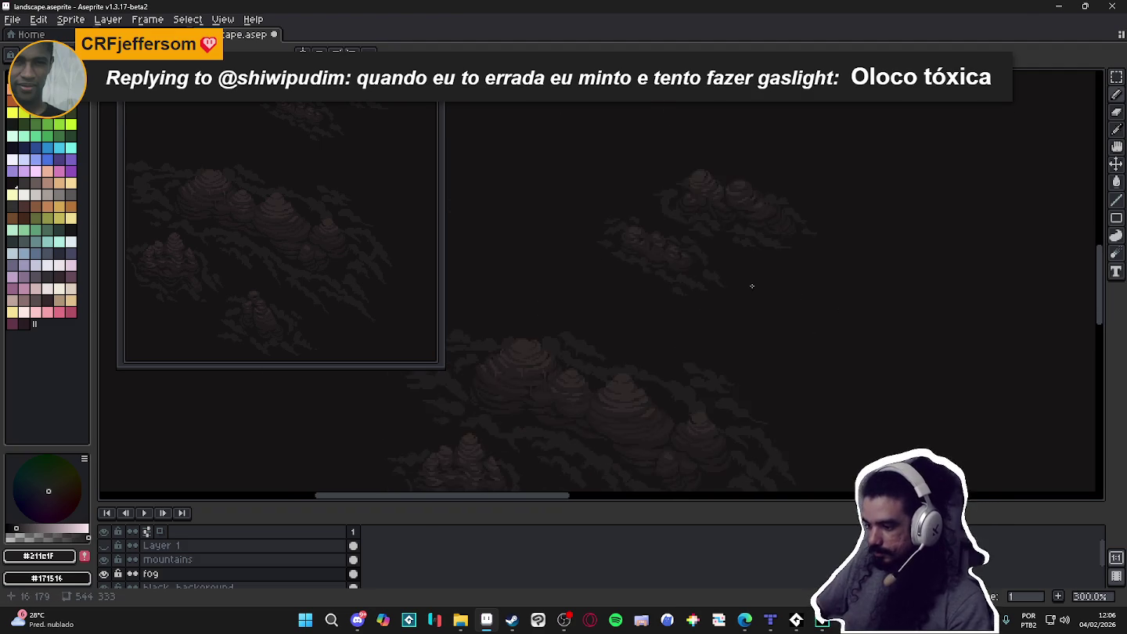
{"action": "scroll", "coordinate": [767, 307], "scroll_direction": "down", "scroll_amount": 1}
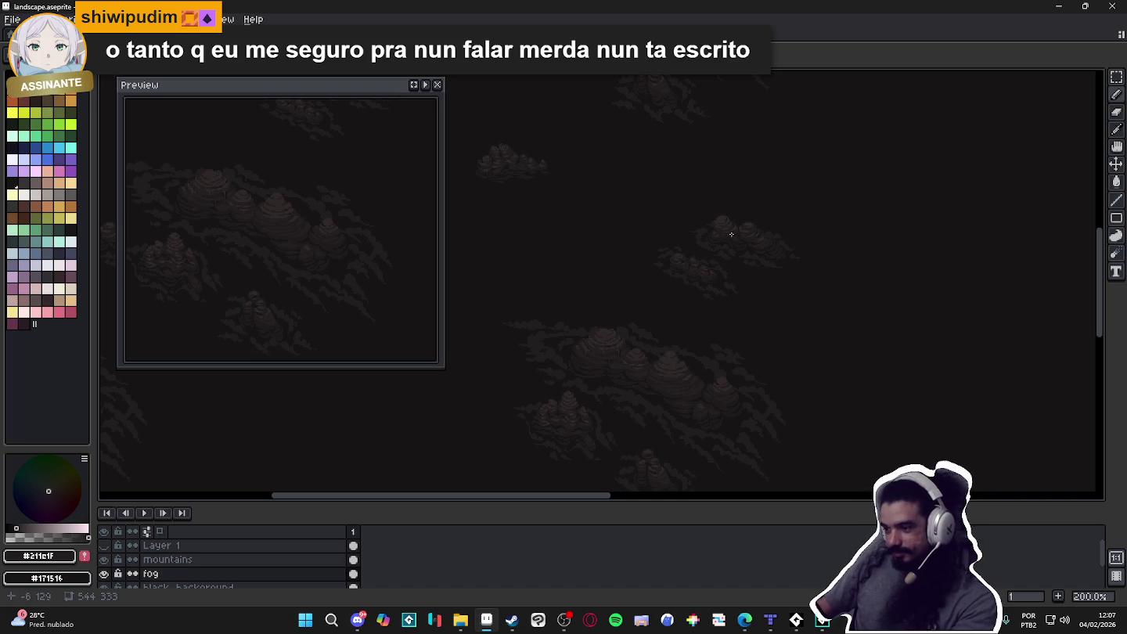
{"action": "scroll", "coordinate": [734, 237], "scroll_direction": "up", "scroll_amount": 2}
{"action": "scroll", "coordinate": [714, 243], "scroll_direction": "up", "scroll_amount": 2}
{"action": "scroll", "coordinate": [734, 256], "scroll_direction": "down", "scroll_amount": 2}
{"action": "scroll", "coordinate": [752, 270], "scroll_direction": "down", "scroll_amount": 1}
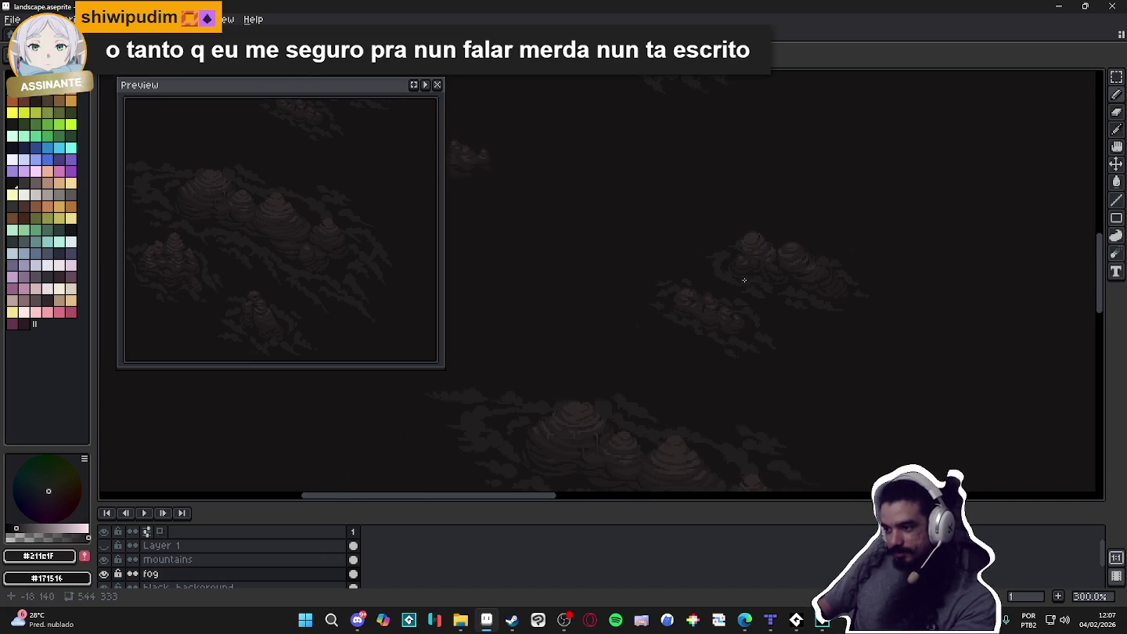
{"action": "scroll", "coordinate": [782, 322], "scroll_direction": "down", "scroll_amount": 1}
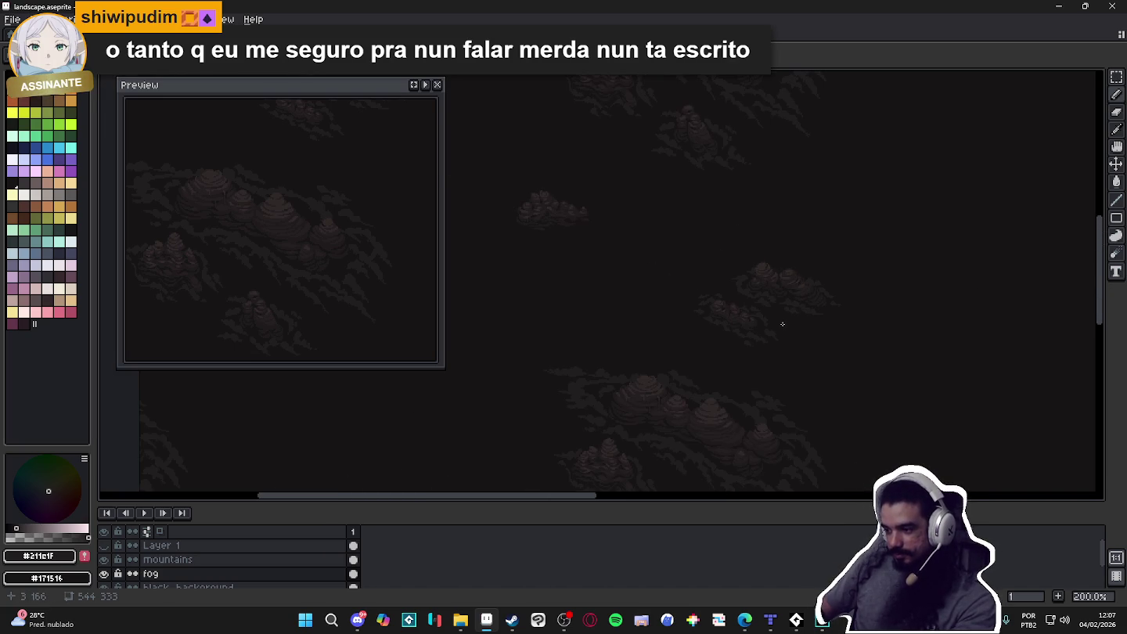
{"action": "scroll", "coordinate": [746, 288], "scroll_direction": "down", "scroll_amount": 1}
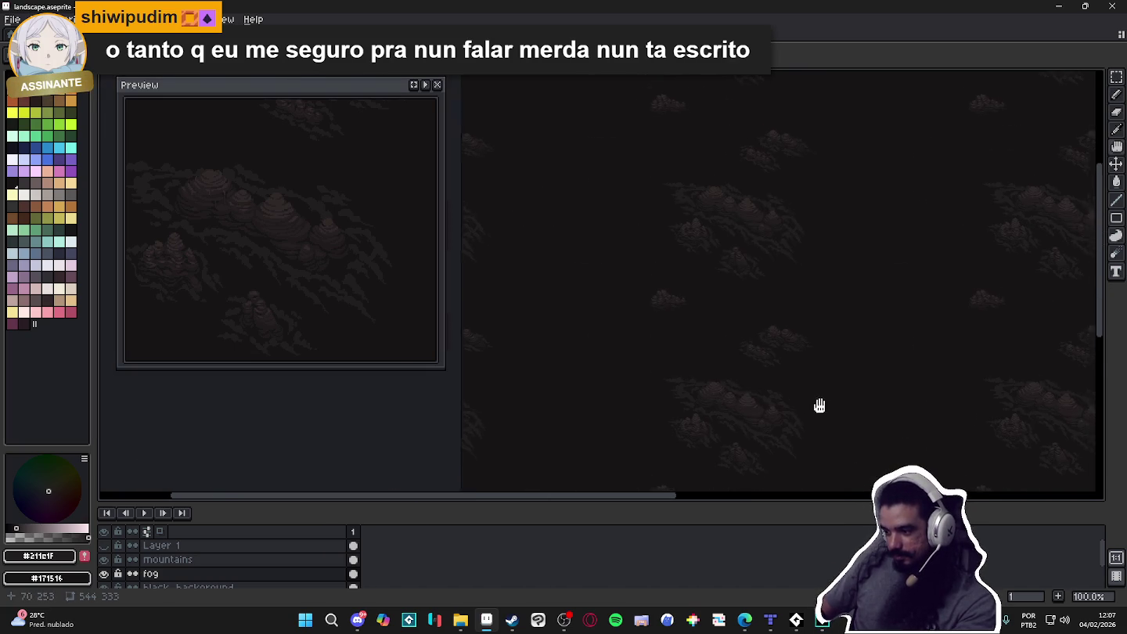
{"action": "left_click_drag", "start_coordinate": [830, 410], "coordinate": [725, 356]}
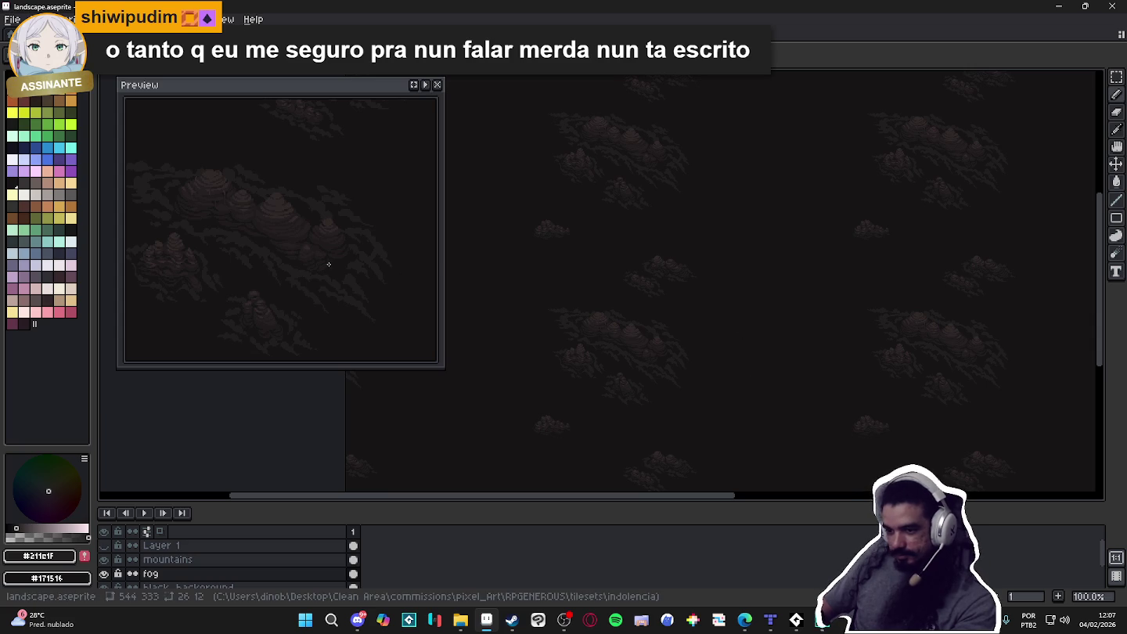
{"action": "mouse_move", "coordinate": [715, 322]}
{"action": "left_mouse_down"}
{"action": "mouse_move", "coordinate": [735, 349]}
{"action": "mouse_move", "coordinate": [789, 368]}
{"action": "left_mouse_up"}
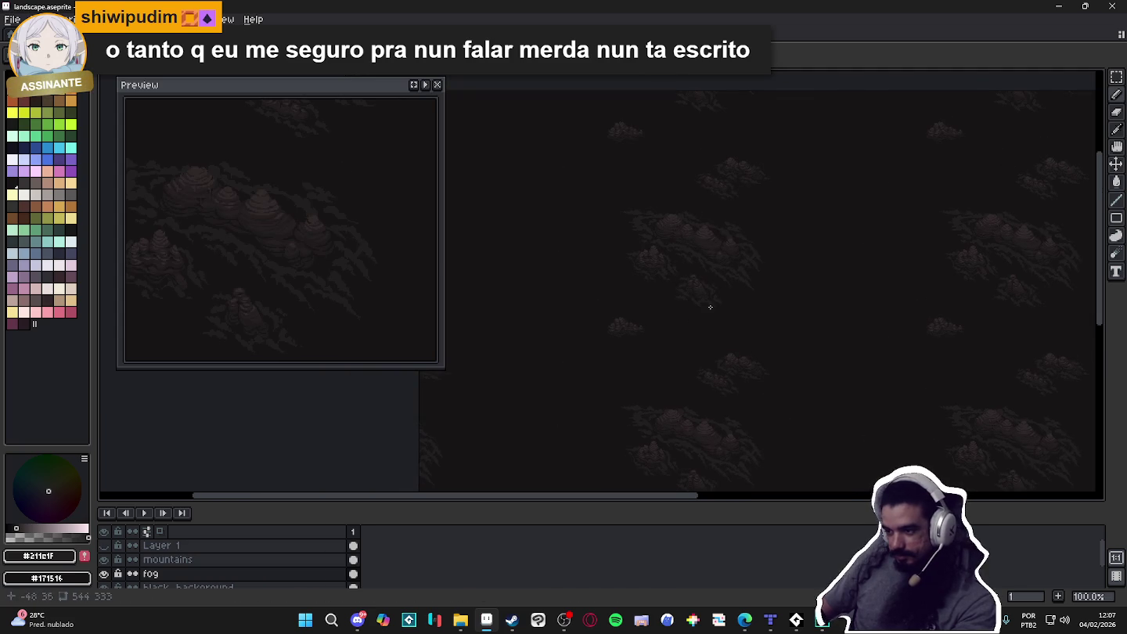
Save landscape.aseprite, then move to the central cluster and dab fog pixels below it
{"action": "scroll", "coordinate": [932, 346], "scroll_direction": "up", "scroll_amount": 3}
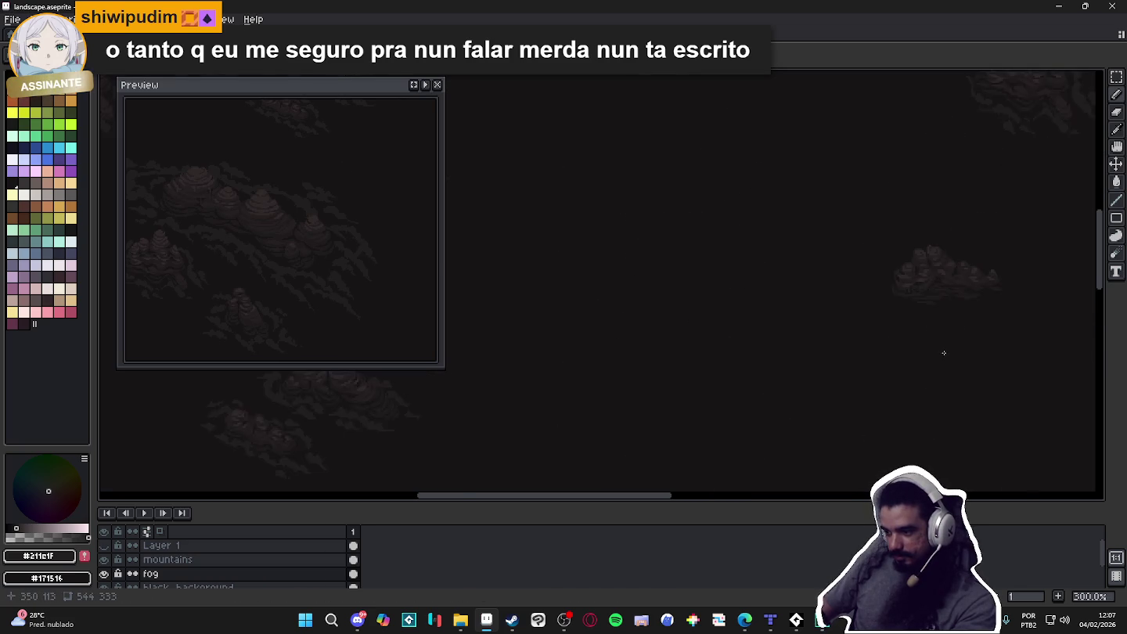
{"action": "key", "text": "ctrl+s"}
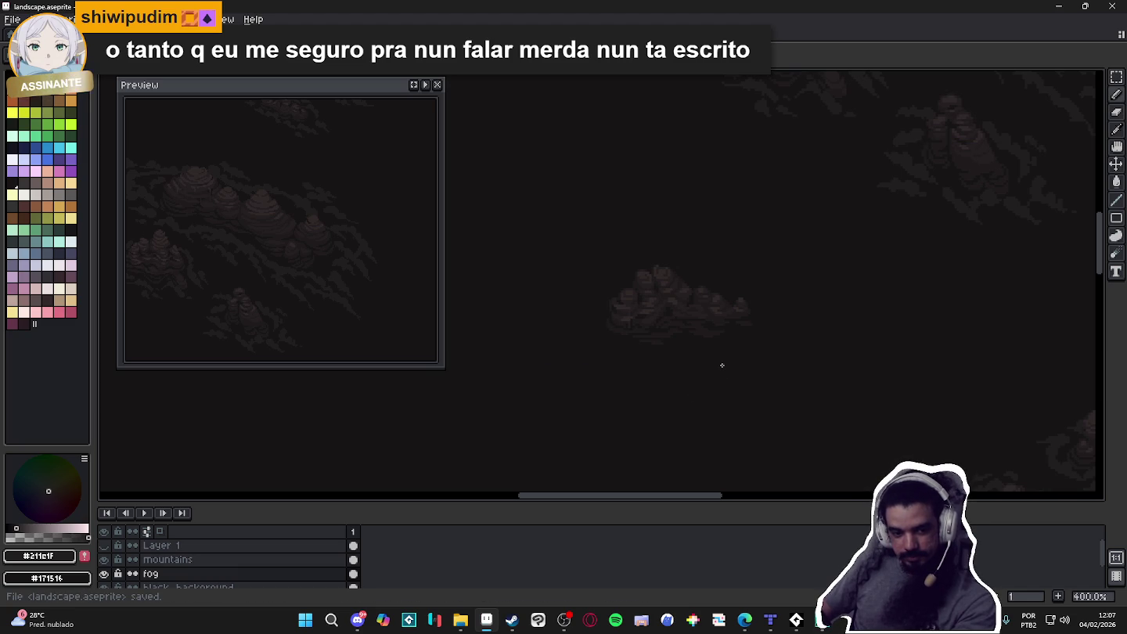
{"action": "scroll", "coordinate": [646, 334], "scroll_direction": "up", "scroll_amount": 1}
{"action": "scroll", "coordinate": [649, 346], "scroll_direction": "up", "scroll_amount": 1}
{"action": "left_click_drag", "start_coordinate": [649, 347], "coordinate": [624, 435]}
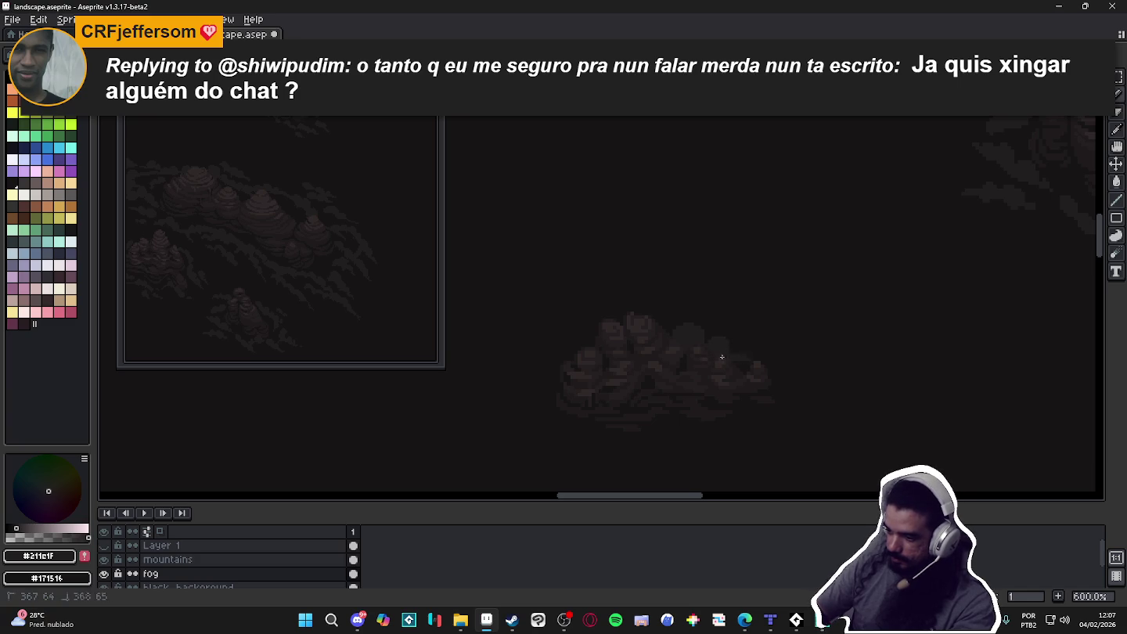
{"action": "left_click_drag", "start_coordinate": [750, 361], "coordinate": [776, 362]}
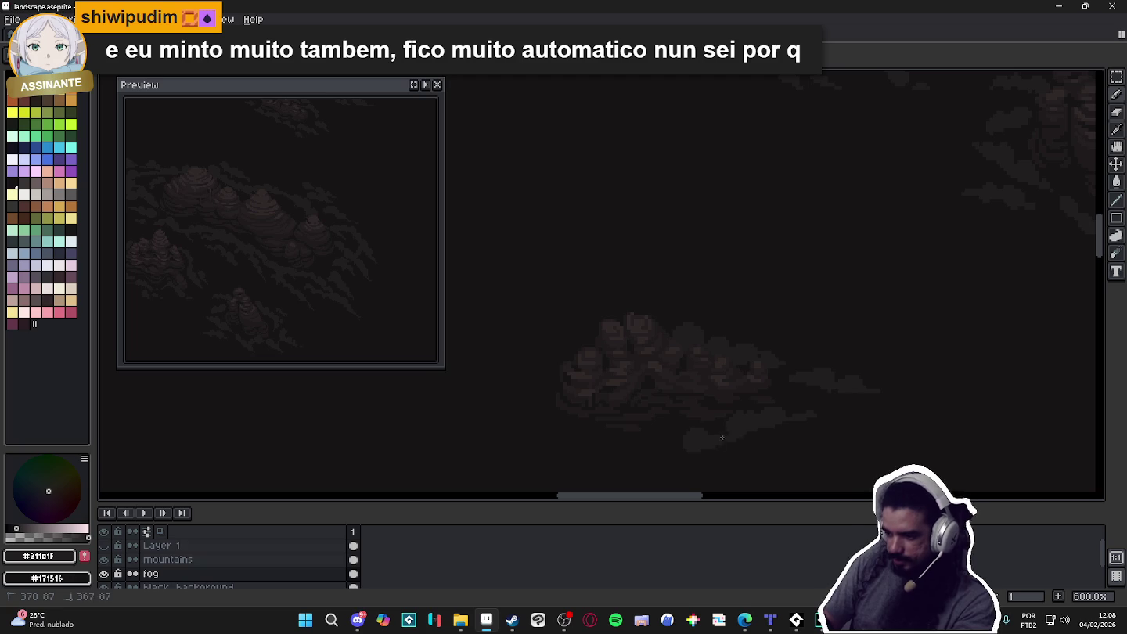
Toggle pencil and eraser, then dab a soft fog blob below the central cluster
{"action": "key", "text": "b"}
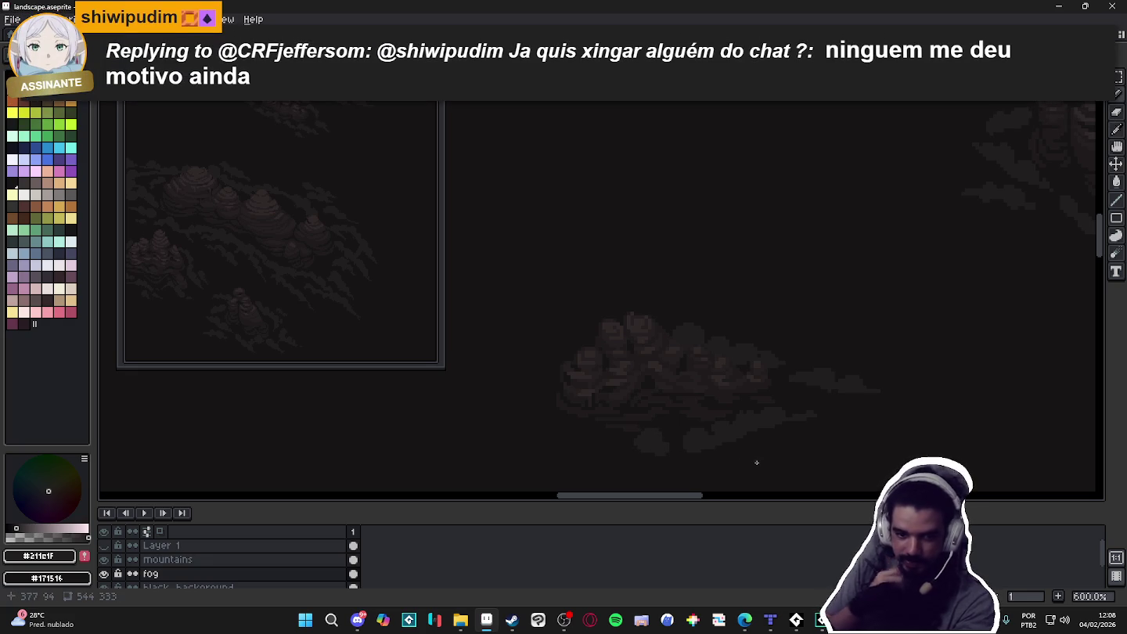
{"action": "key", "text": "e"}
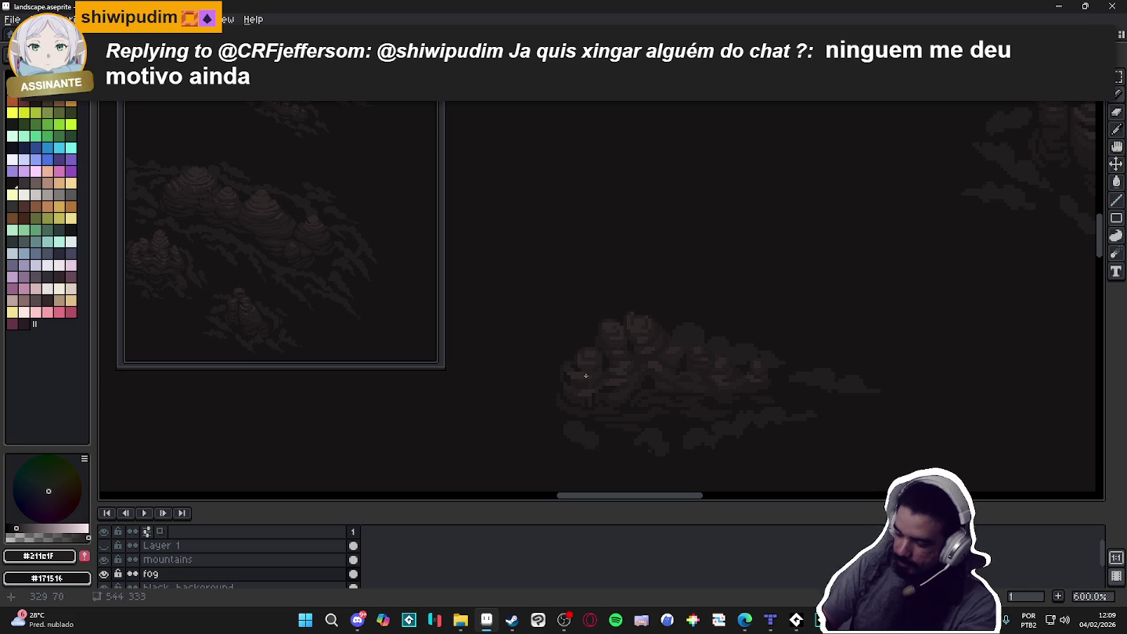
{"action": "left_click", "coordinate": [532, 401]}
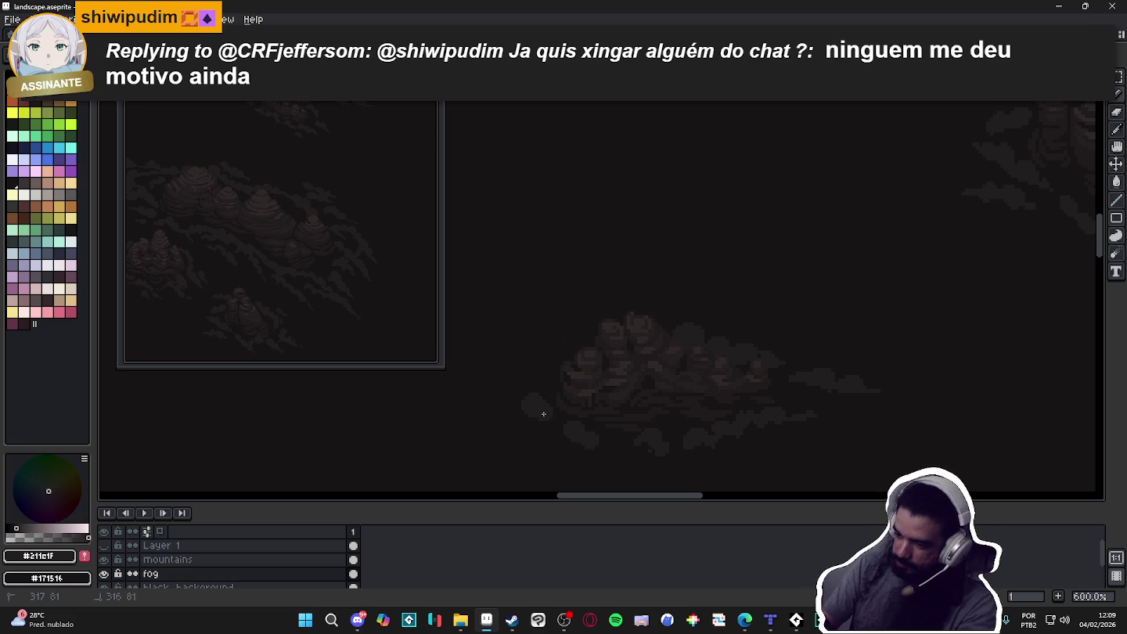
Stretch the fog blob's trail further left and add dark fog around the central cluster
{"action": "left_click_drag", "start_coordinate": [520, 407], "coordinate": [533, 390]}
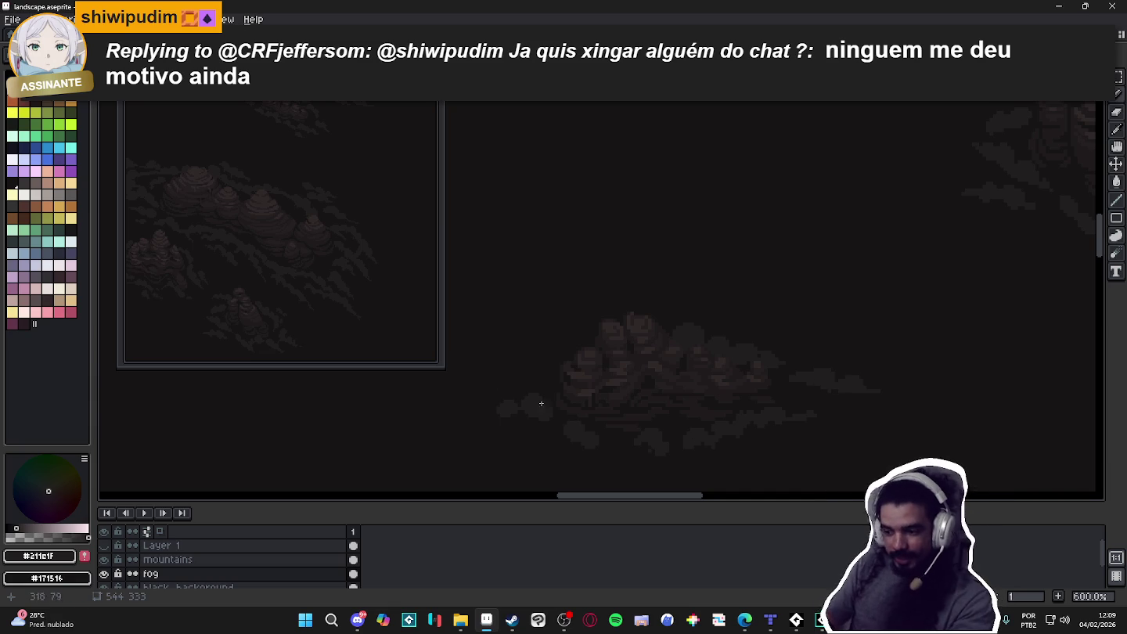
{"action": "left_click_drag", "start_coordinate": [503, 420], "coordinate": [472, 413]}
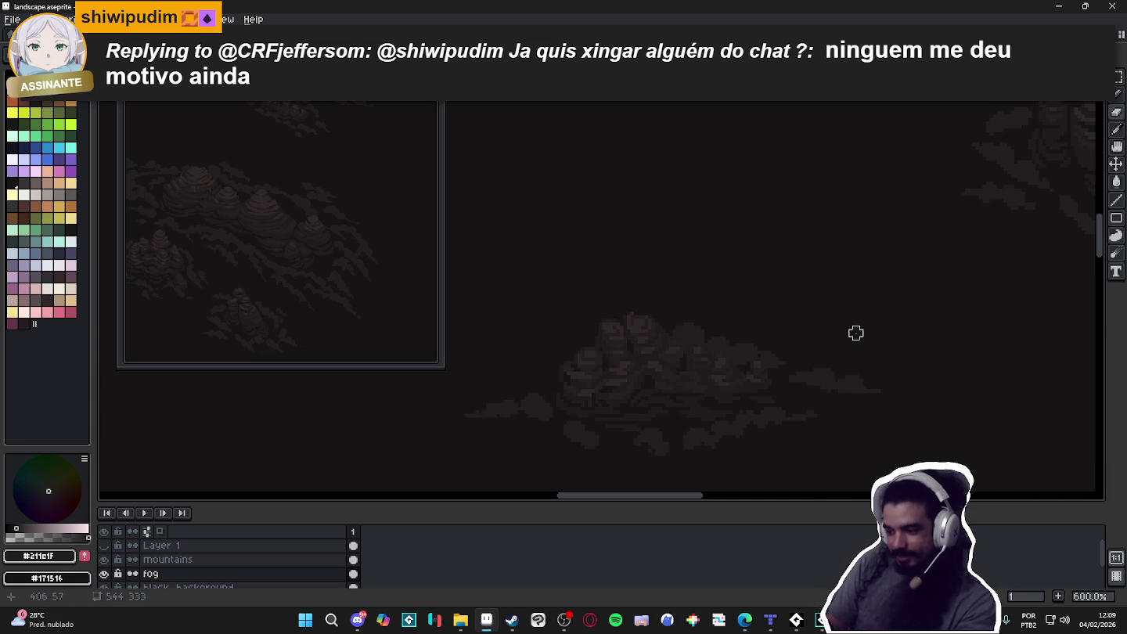
{"action": "left_click_drag", "start_coordinate": [537, 421], "coordinate": [498, 418]}
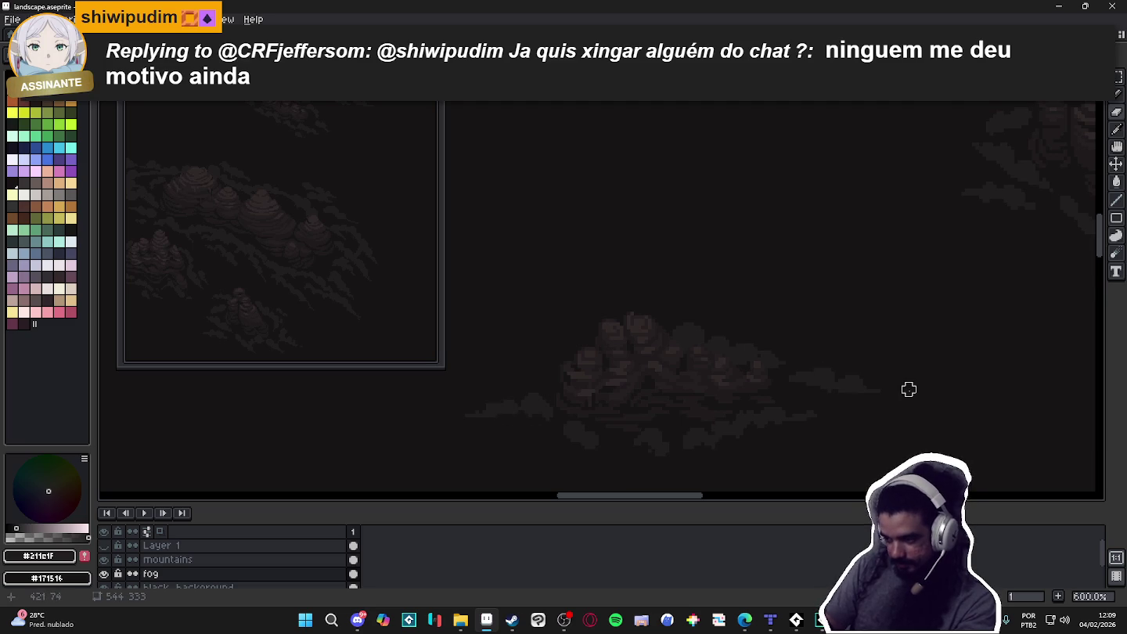
{"action": "mouse_move", "coordinate": [538, 359]}
{"action": "left_mouse_down"}
{"action": "mouse_move", "coordinate": [567, 354]}
{"action": "mouse_move", "coordinate": [531, 367]}
{"action": "left_mouse_up"}
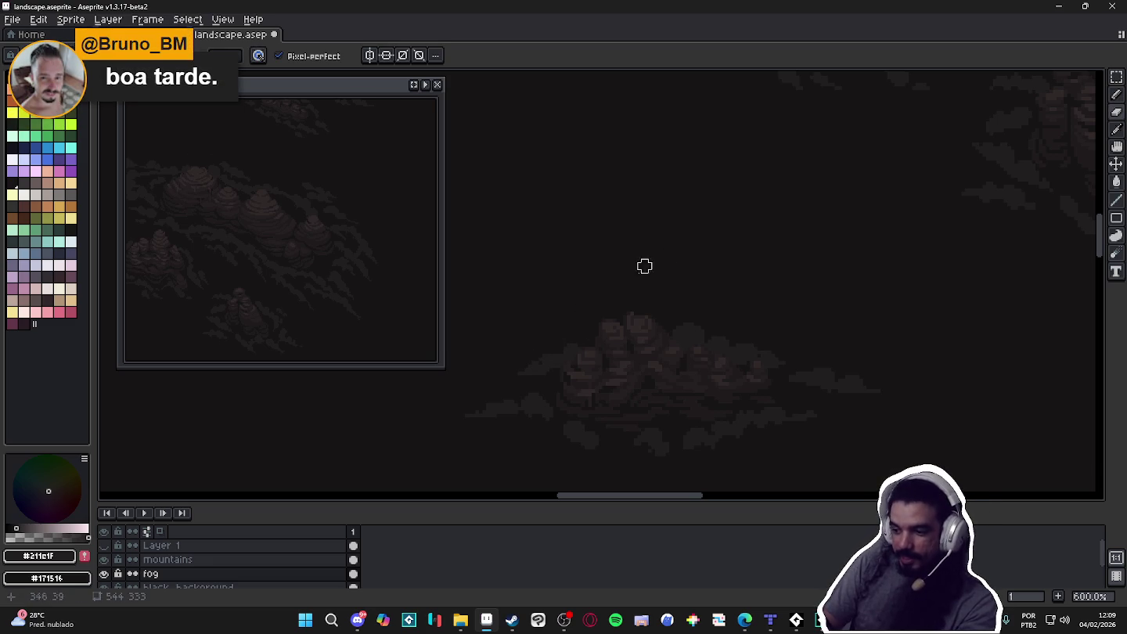
{"action": "key", "text": "e"}
{"action": "key", "text": "b"}
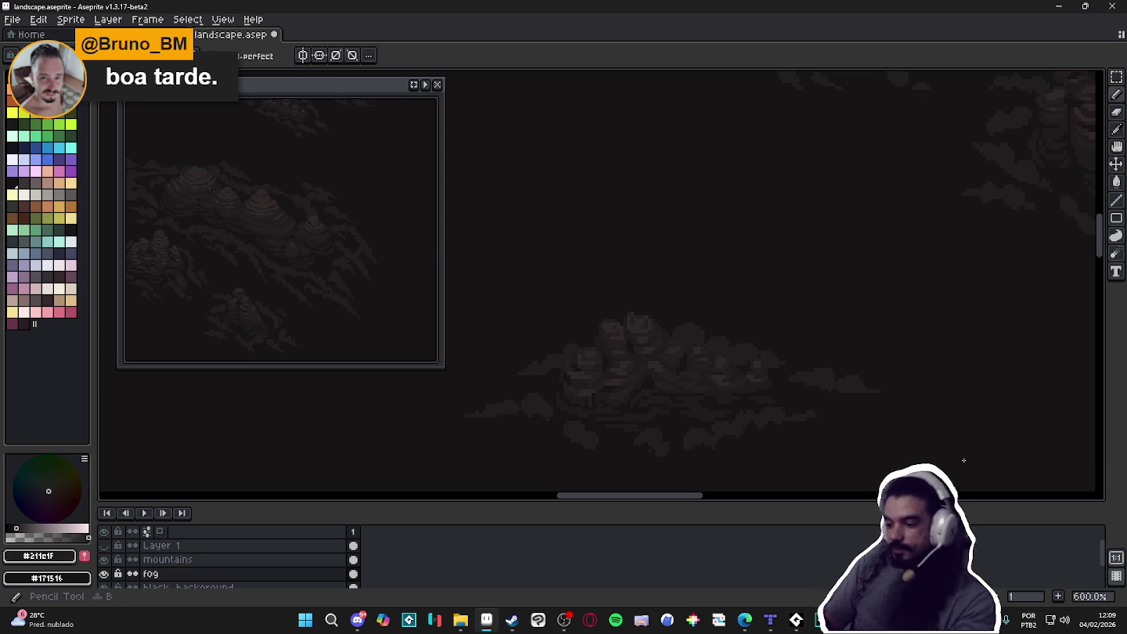
{"action": "scroll", "coordinate": [940, 450], "scroll_direction": "down", "scroll_amount": 2}
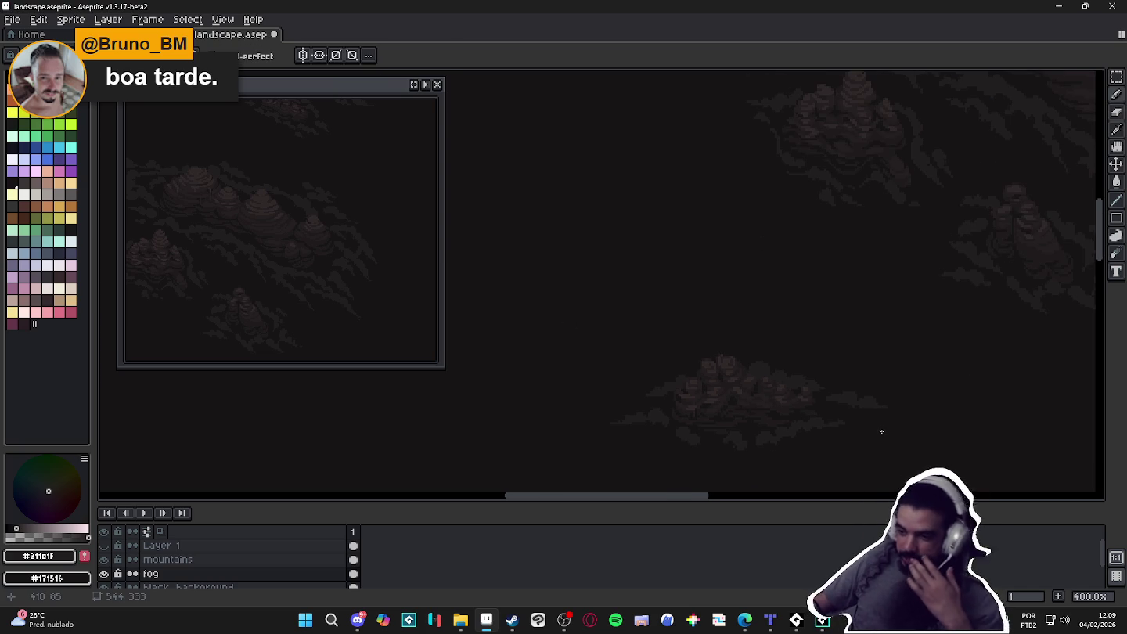
{"action": "scroll", "coordinate": [847, 414], "scroll_direction": "down", "scroll_amount": 1}
{"action": "scroll", "coordinate": [861, 419], "scroll_direction": "down", "scroll_amount": 1}
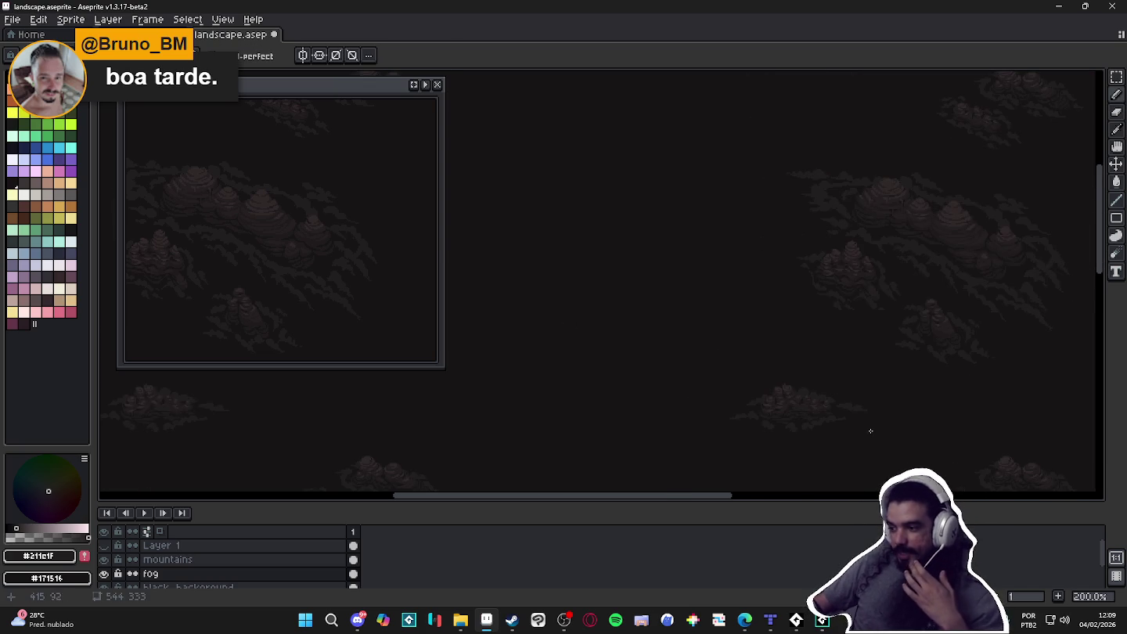
{"action": "scroll", "coordinate": [870, 430], "scroll_direction": "up", "scroll_amount": 2}
{"action": "scroll", "coordinate": [765, 370], "scroll_direction": "down", "scroll_amount": 1}
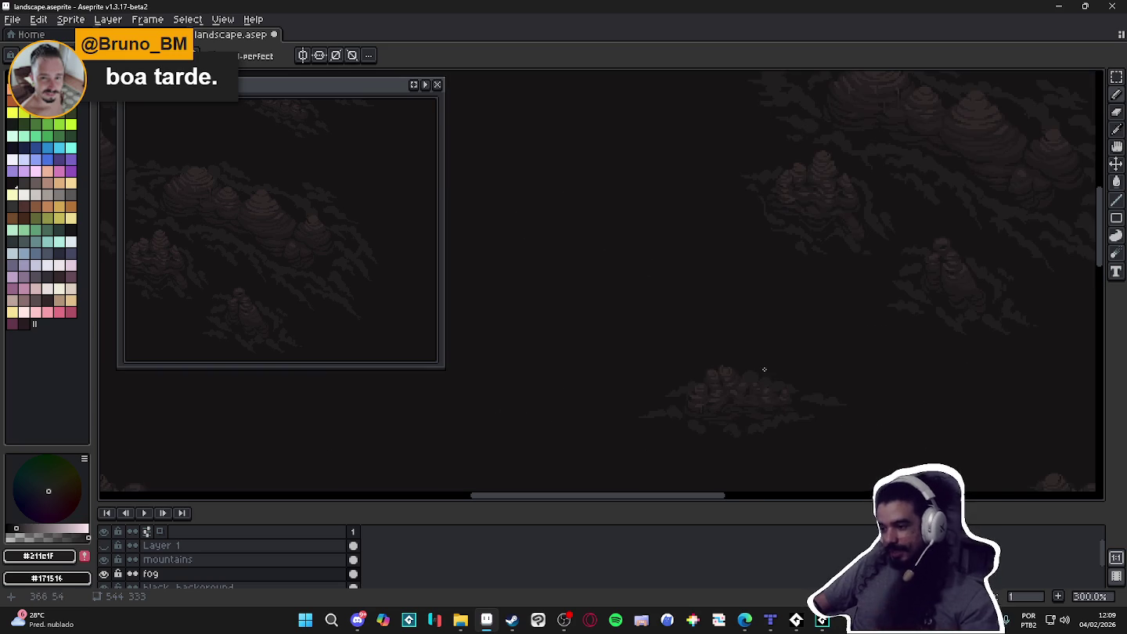
{"action": "scroll", "coordinate": [765, 370], "scroll_direction": "up", "scroll_amount": 2}
{"action": "scroll", "coordinate": [765, 364], "scroll_direction": "up", "scroll_amount": 3}
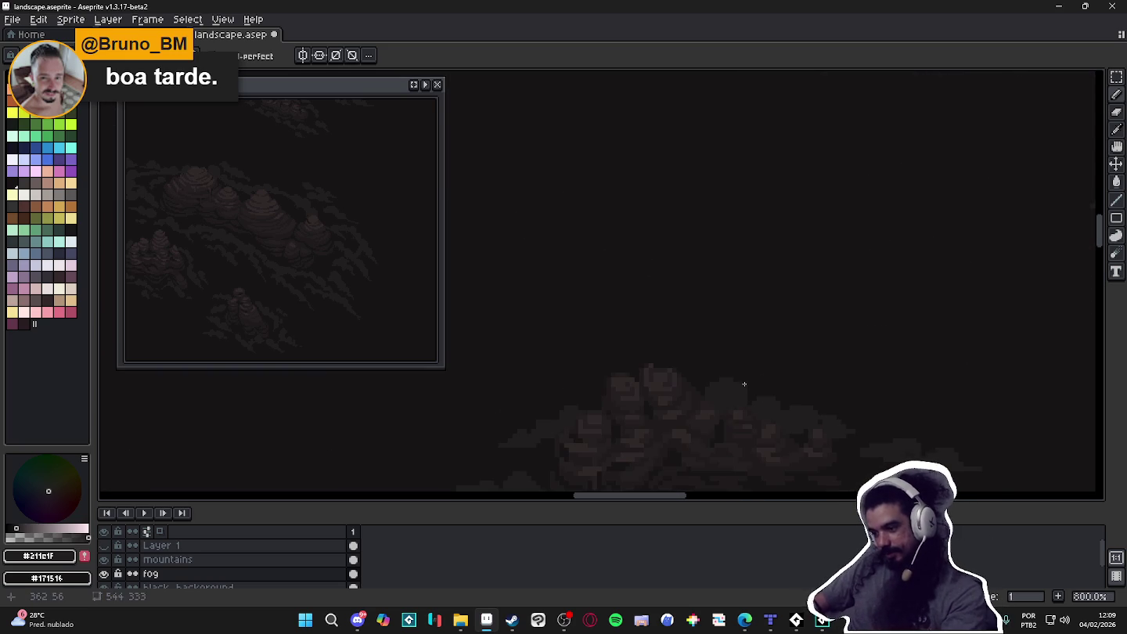
{"action": "scroll", "coordinate": [636, 328], "scroll_direction": "down", "scroll_amount": 1}
{"action": "scroll", "coordinate": [679, 390], "scroll_direction": "up", "scroll_amount": 3}
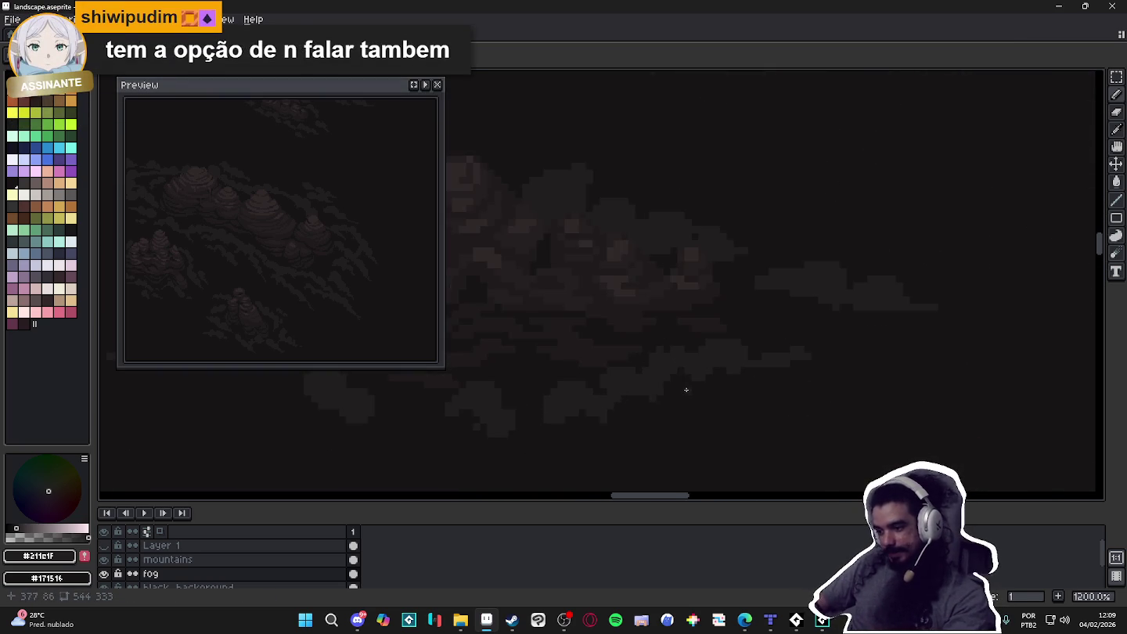
{"action": "scroll", "coordinate": [678, 368], "scroll_direction": "down", "scroll_amount": 2}
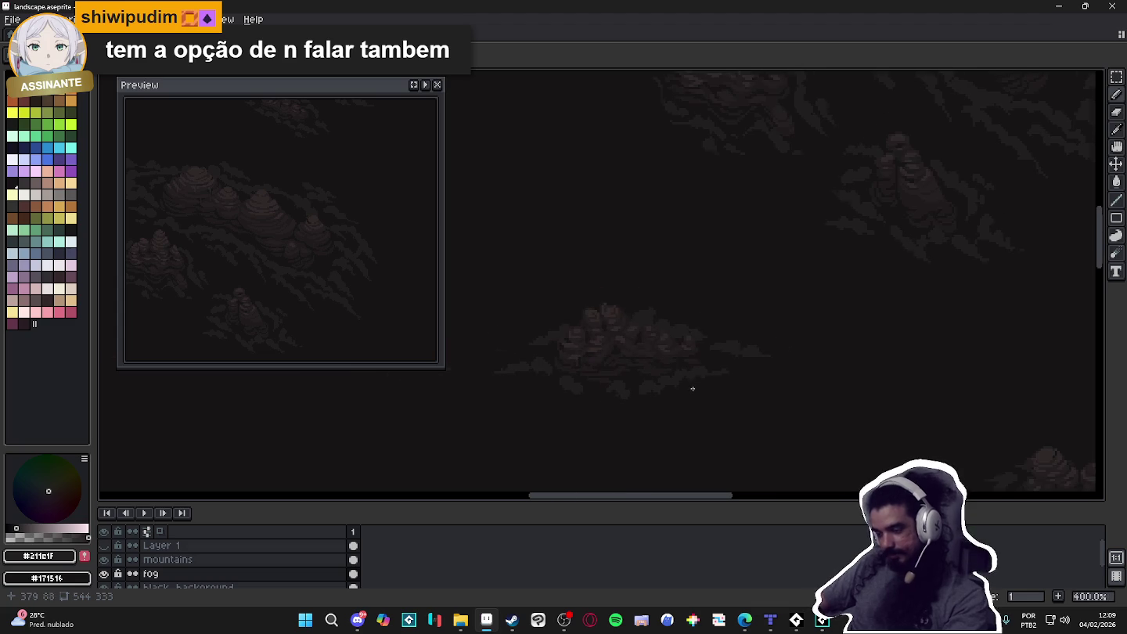
{"action": "scroll", "coordinate": [752, 366], "scroll_direction": "down", "scroll_amount": 3}
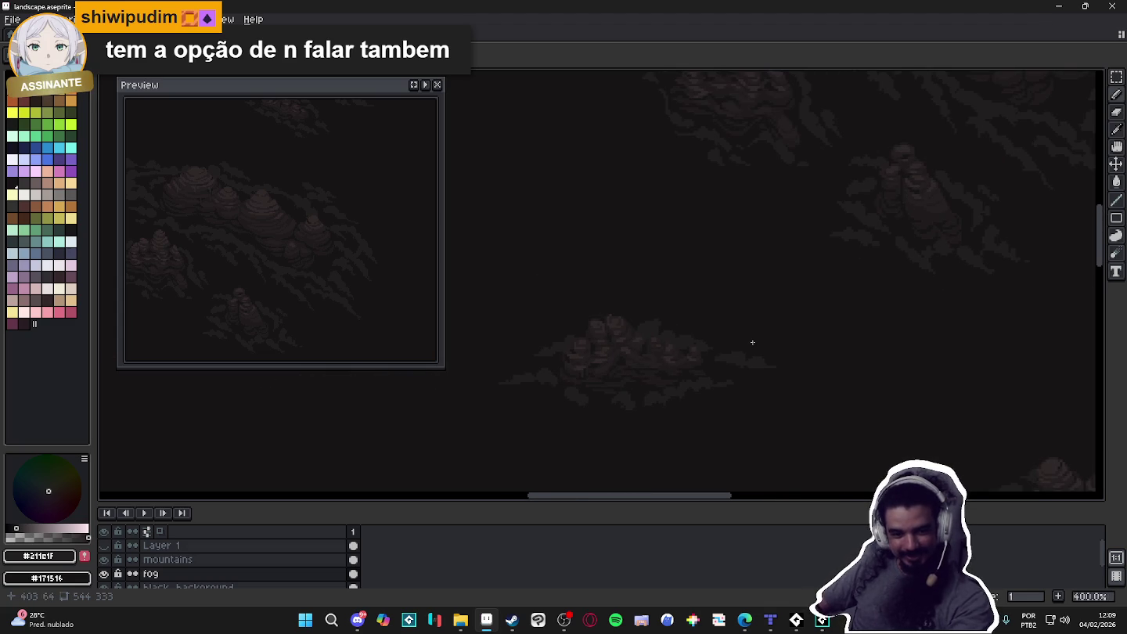
{"action": "scroll", "coordinate": [649, 397], "scroll_direction": "down", "scroll_amount": 1}
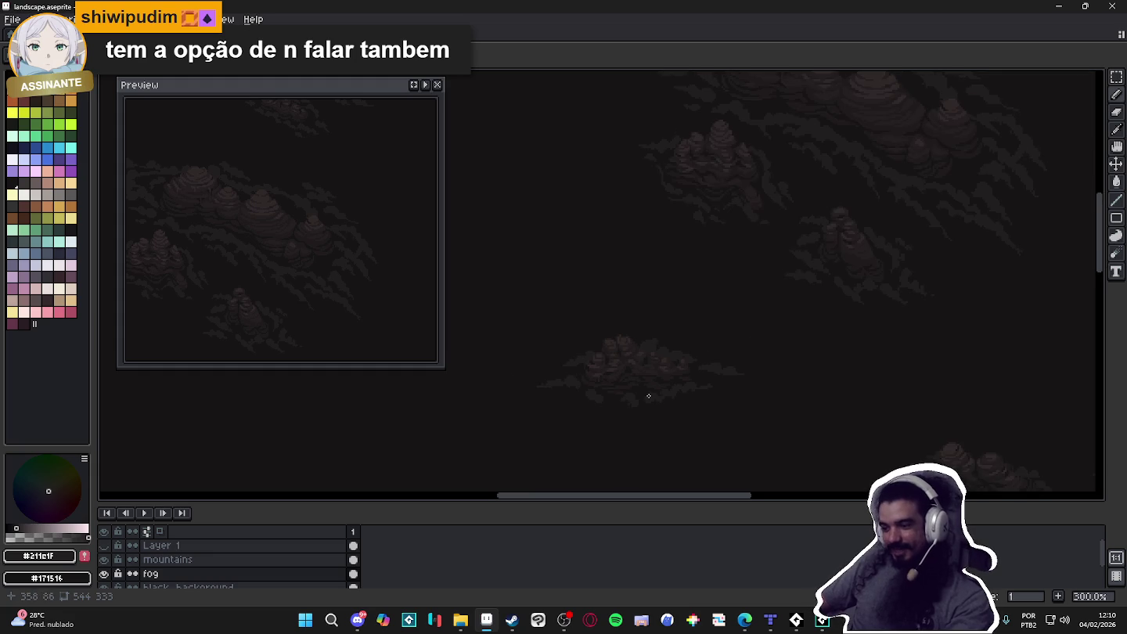
{"action": "scroll", "coordinate": [580, 384], "scroll_direction": "up", "scroll_amount": 1}
{"action": "scroll", "coordinate": [562, 380], "scroll_direction": "up", "scroll_amount": 3}
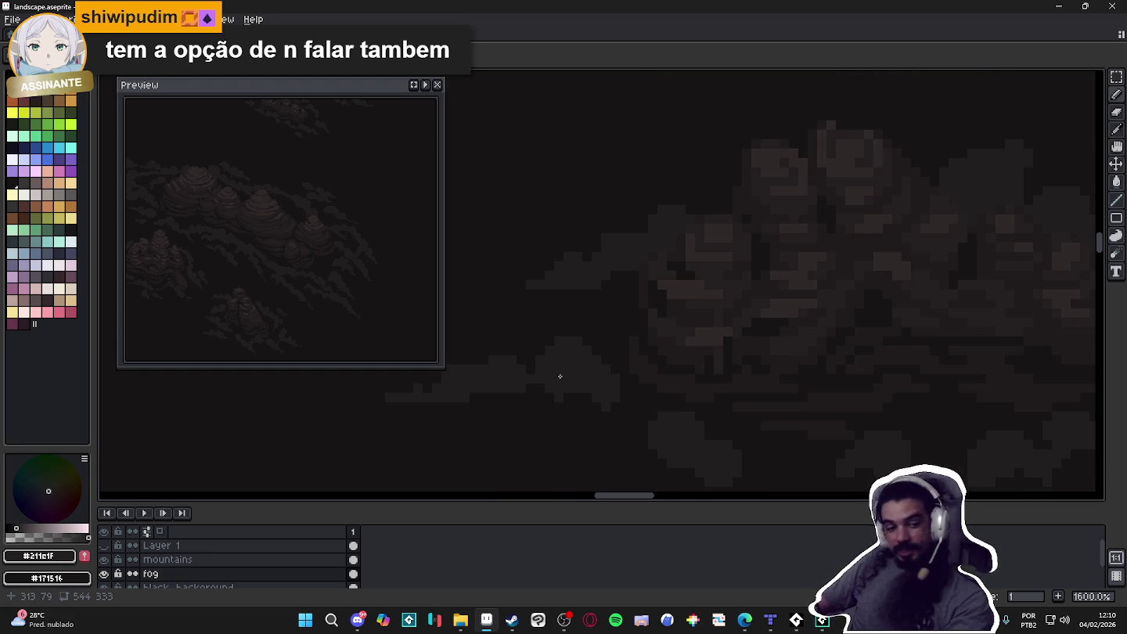
{"action": "scroll", "coordinate": [587, 376], "scroll_direction": "down", "scroll_amount": 1}
{"action": "left_click_drag", "start_coordinate": [648, 367], "coordinate": [684, 378]}
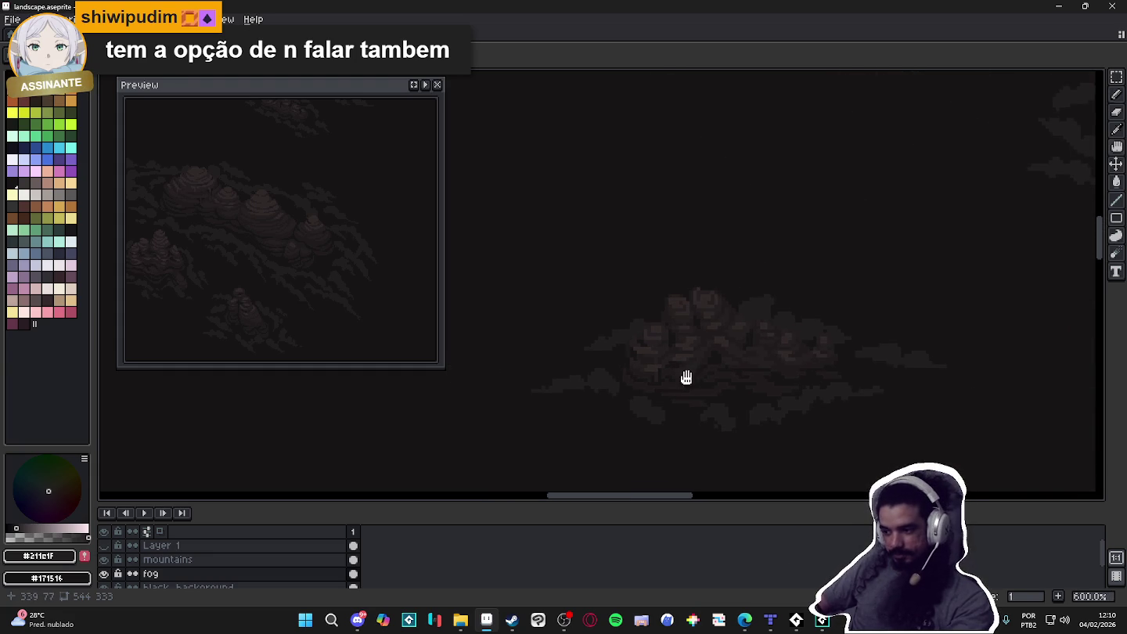
{"action": "scroll", "coordinate": [777, 336], "scroll_direction": "down", "scroll_amount": 1}
{"action": "scroll", "coordinate": [814, 342], "scroll_direction": "down", "scroll_amount": 1}
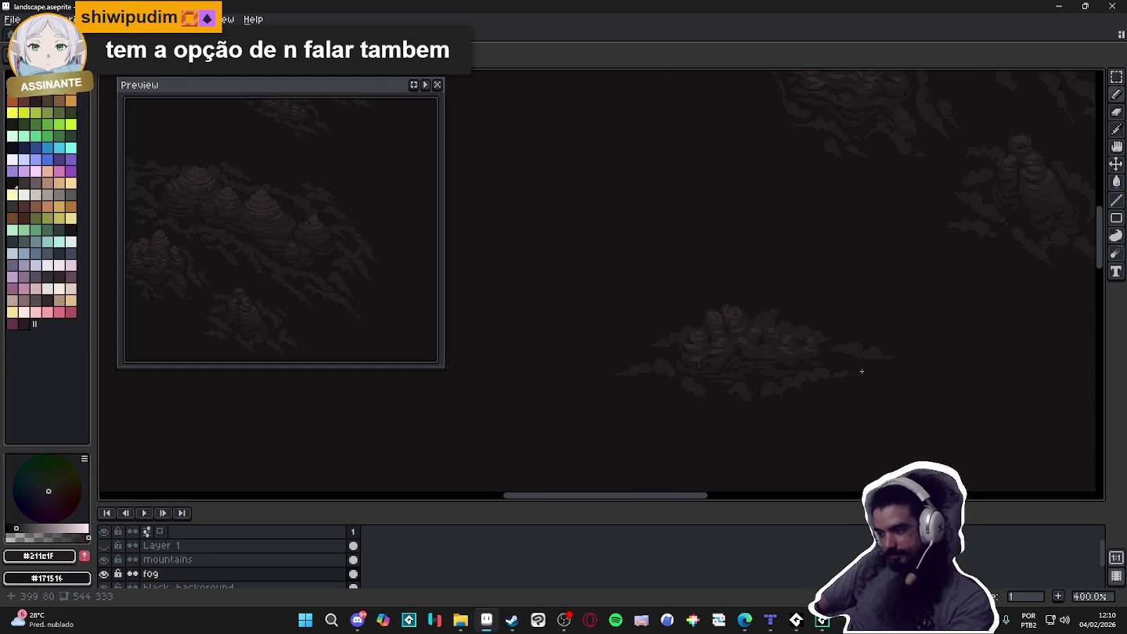
{"action": "mouse_move", "coordinate": [868, 373]}
{"action": "left_mouse_down"}
{"action": "mouse_move", "coordinate": [906, 361]}
{"action": "mouse_move", "coordinate": [788, 373]}
{"action": "left_mouse_up"}
{"action": "scroll", "coordinate": [800, 387], "scroll_direction": "down", "scroll_amount": 1}
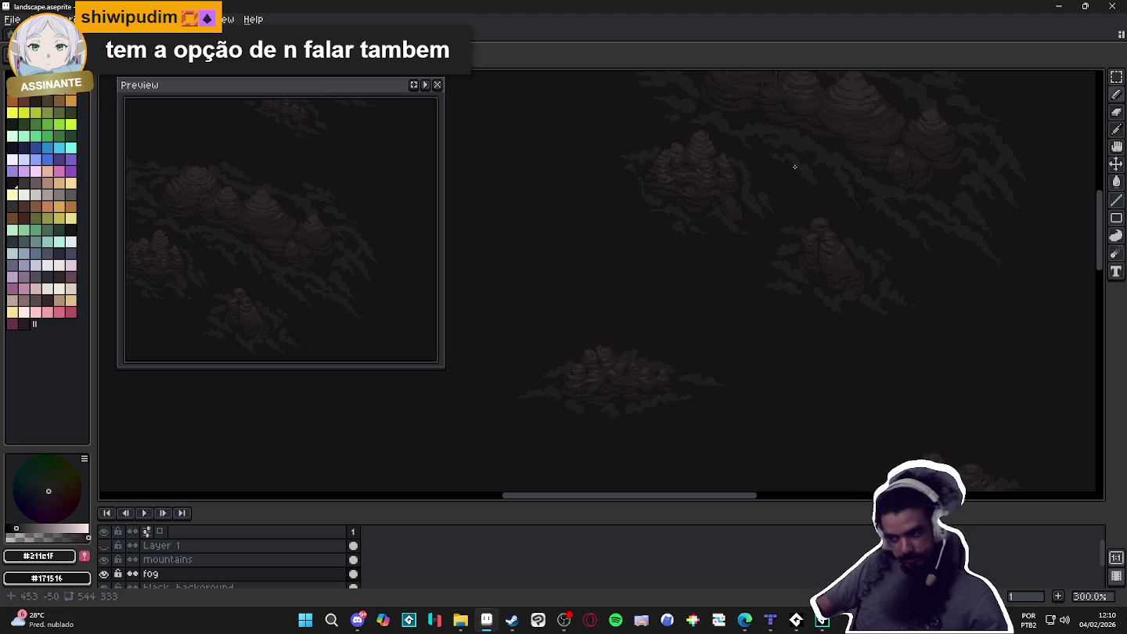
{"action": "scroll", "coordinate": [580, 391], "scroll_direction": "up", "scroll_amount": 3}
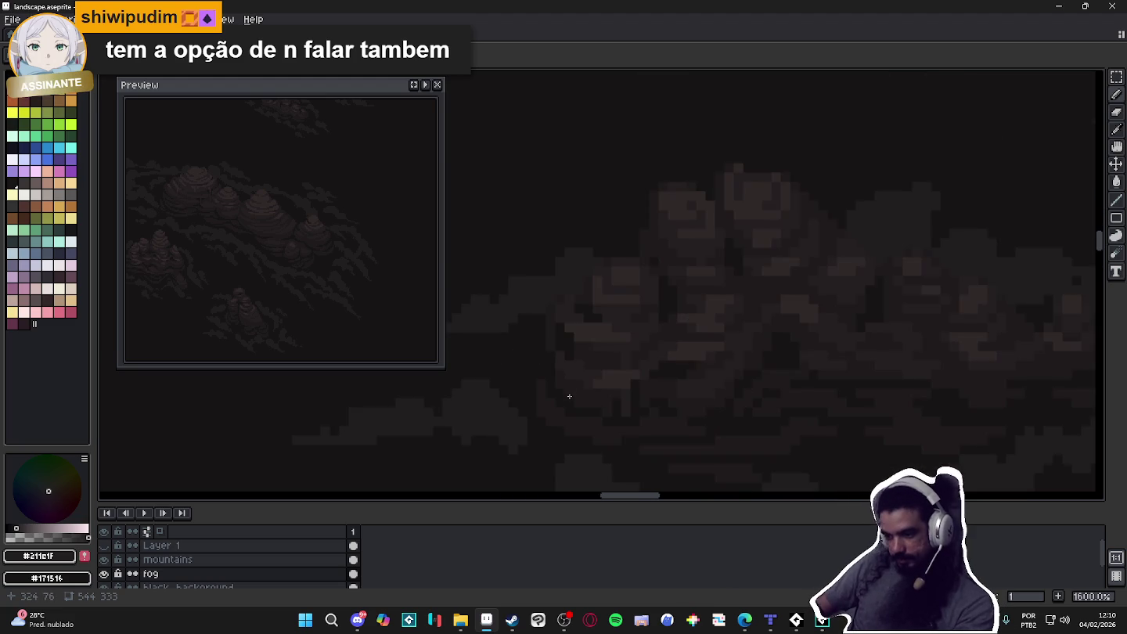
{"action": "scroll", "coordinate": [656, 397], "scroll_direction": "down", "scroll_amount": 1}
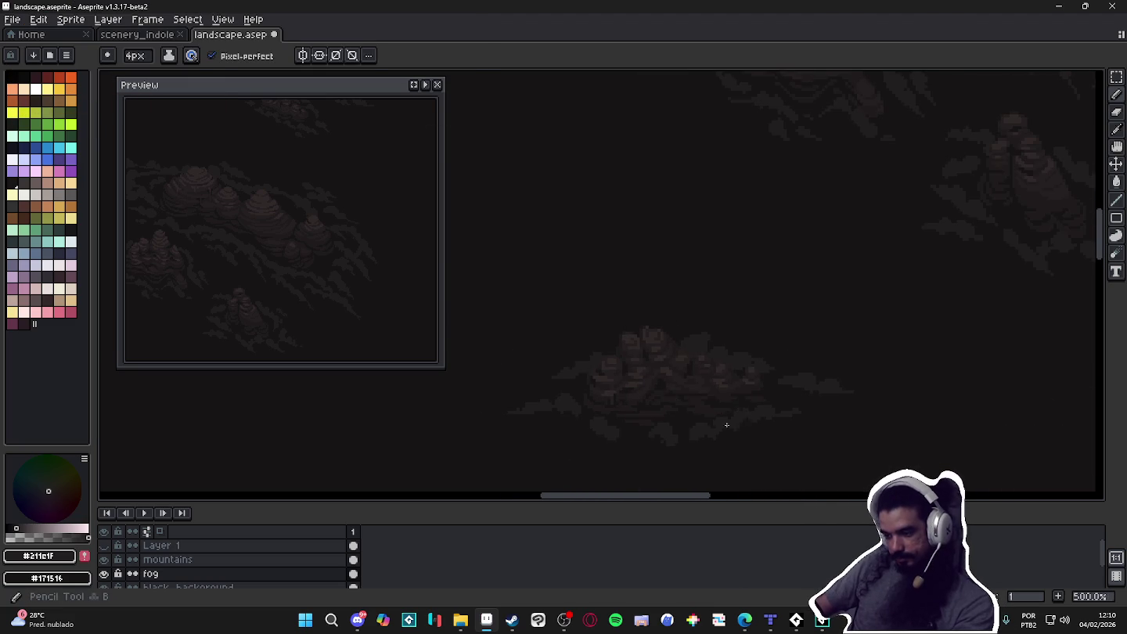
{"action": "scroll", "coordinate": [714, 422], "scroll_direction": "up", "scroll_amount": 3}
{"action": "scroll", "coordinate": [714, 422], "scroll_direction": "down", "scroll_amount": 3}
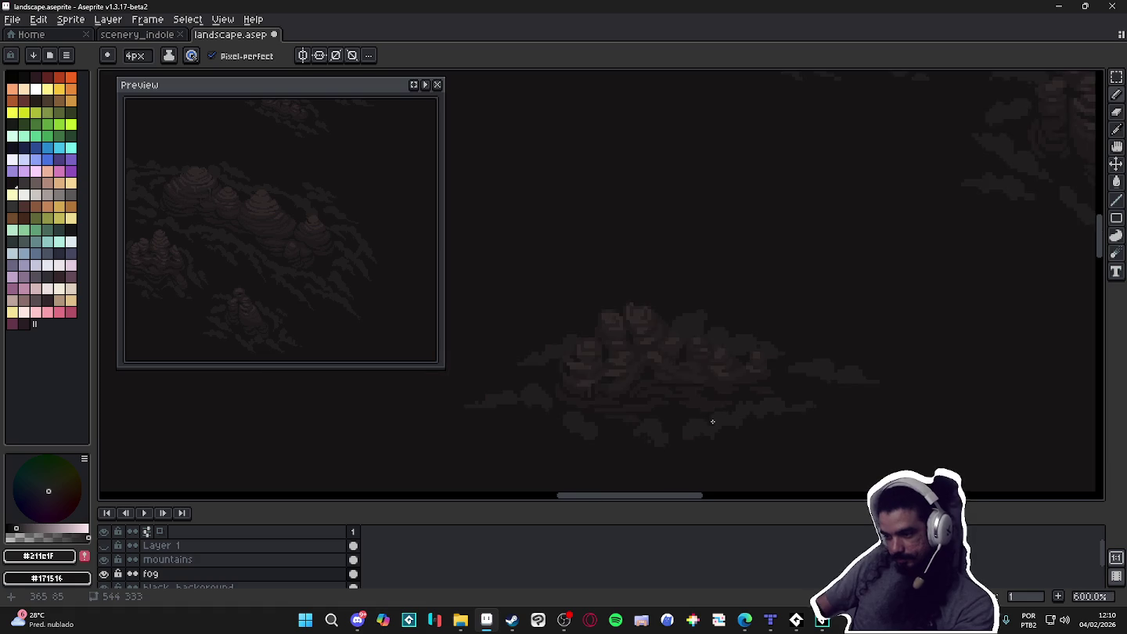
{"action": "scroll", "coordinate": [714, 422], "scroll_direction": "down", "scroll_amount": 1}
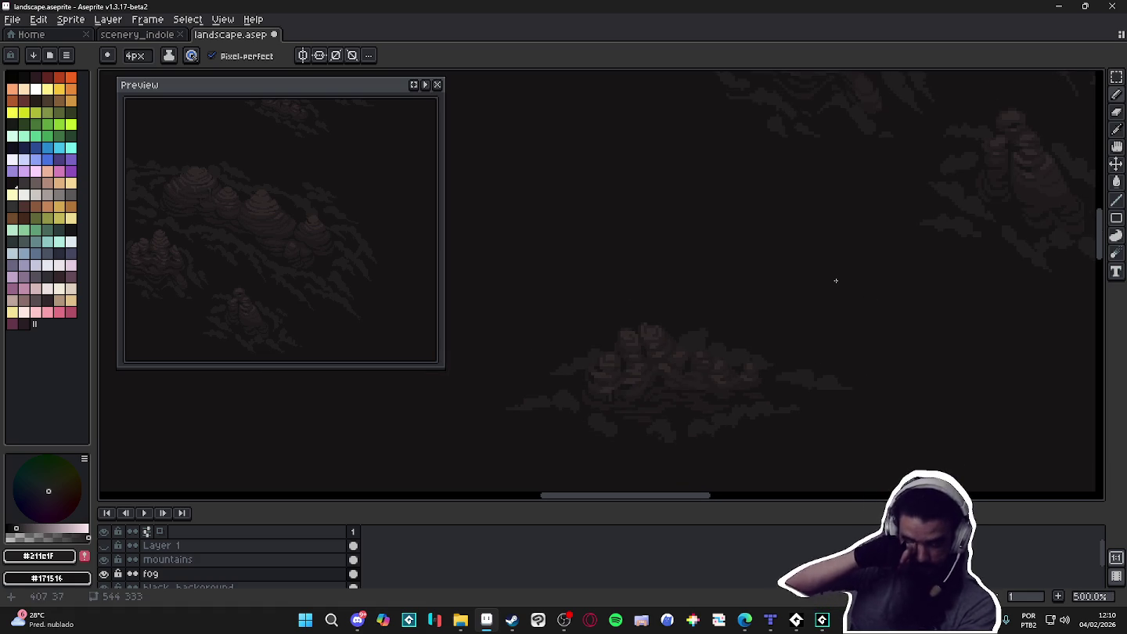
{"action": "scroll", "coordinate": [761, 259], "scroll_direction": "down", "scroll_amount": 1}
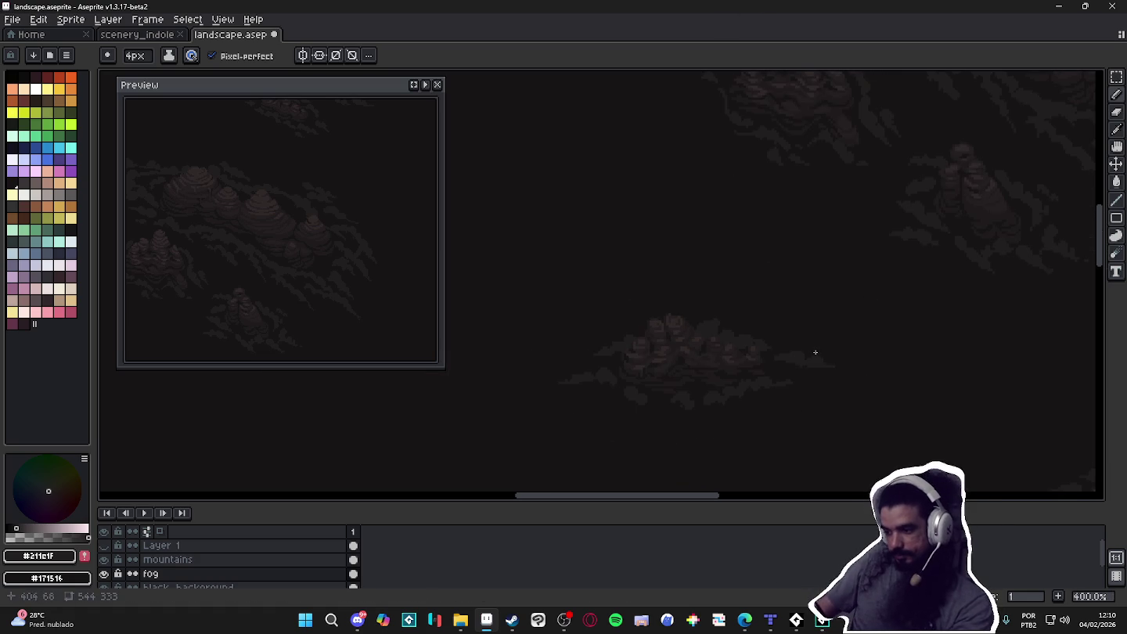
{"action": "scroll", "coordinate": [832, 336], "scroll_direction": "down", "scroll_amount": 1}
{"action": "scroll", "coordinate": [844, 335], "scroll_direction": "down", "scroll_amount": 1}
{"action": "scroll", "coordinate": [799, 344], "scroll_direction": "down", "scroll_amount": 1}
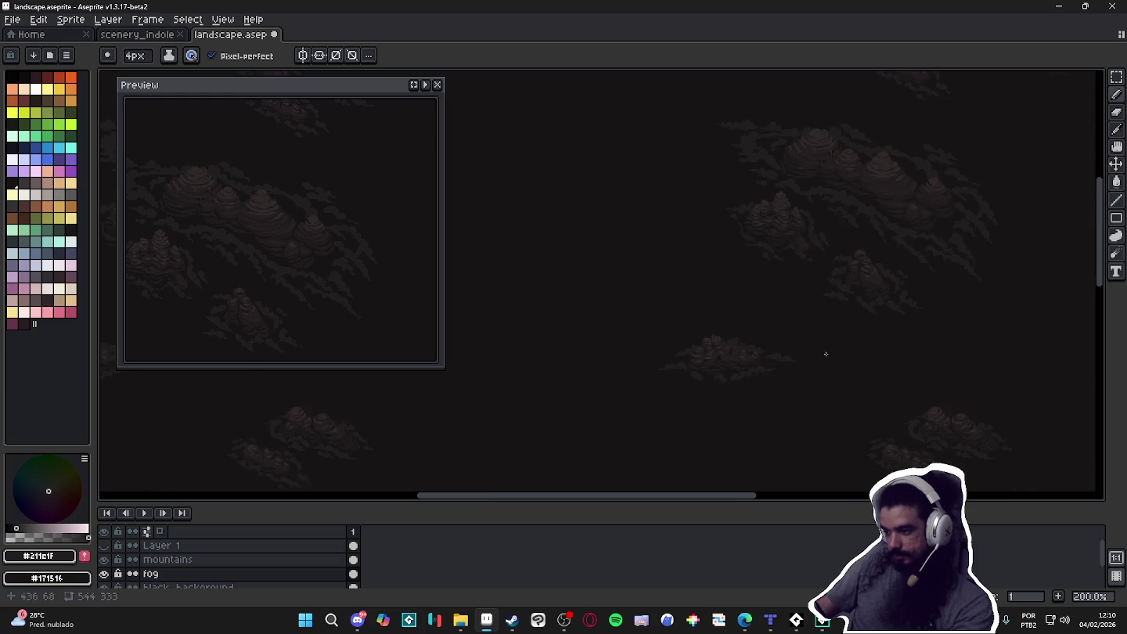
{"action": "scroll", "coordinate": [820, 352], "scroll_direction": "down", "scroll_amount": 1}
{"action": "scroll", "coordinate": [811, 335], "scroll_direction": "up", "scroll_amount": 1}
{"action": "scroll", "coordinate": [731, 376], "scroll_direction": "up", "scroll_amount": 1}
{"action": "left_click_drag", "start_coordinate": [732, 376], "coordinate": [780, 342]}
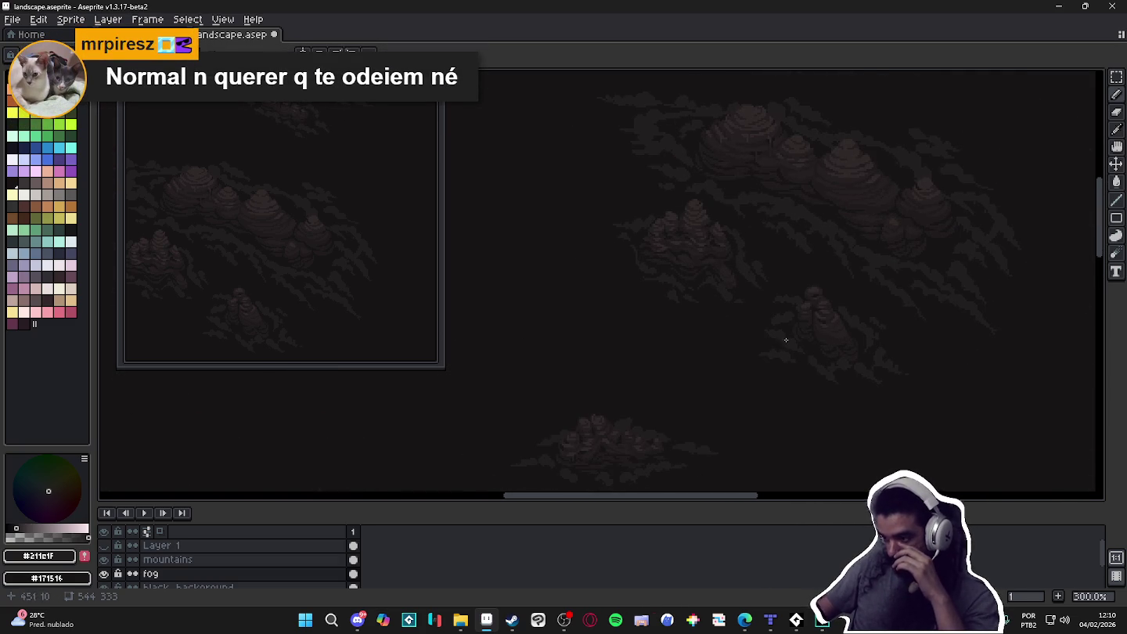
Show the cave game-scene layer and centre the view on the four characters in a circle
{"action": "left_click", "coordinate": [104, 559]}
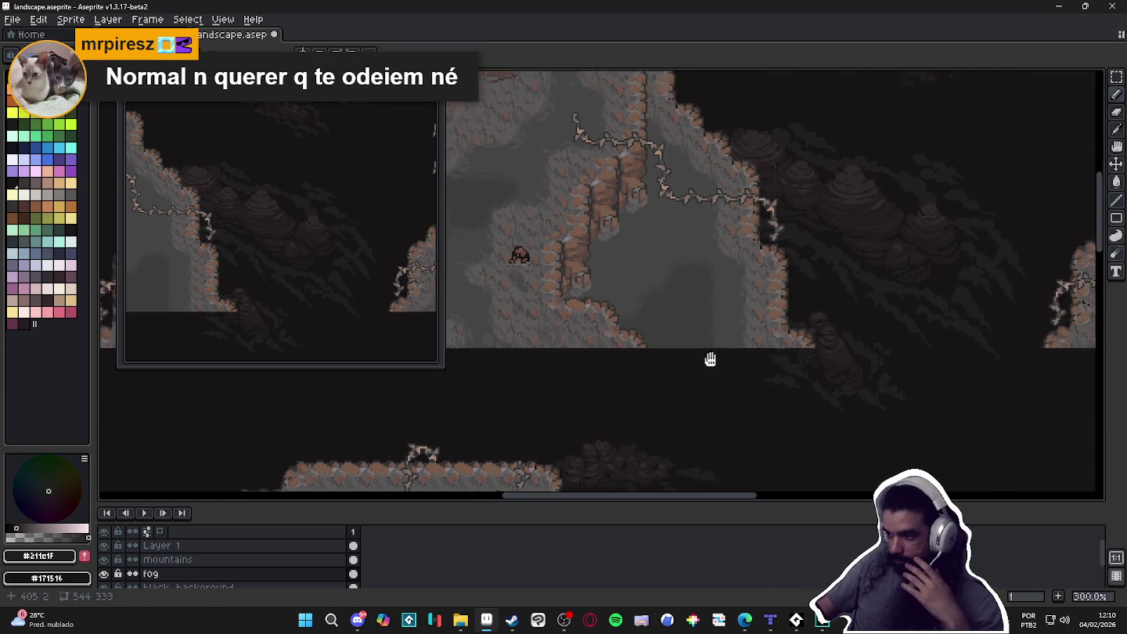
{"action": "left_click_drag", "start_coordinate": [695, 347], "coordinate": [746, 363]}
{"action": "scroll", "coordinate": [746, 363], "scroll_direction": "down", "scroll_amount": 1}
{"action": "mouse_move", "coordinate": [711, 440]}
{"action": "left_mouse_down"}
{"action": "mouse_move", "coordinate": [760, 314]}
{"action": "mouse_move", "coordinate": [725, 310]}
{"action": "left_mouse_up"}
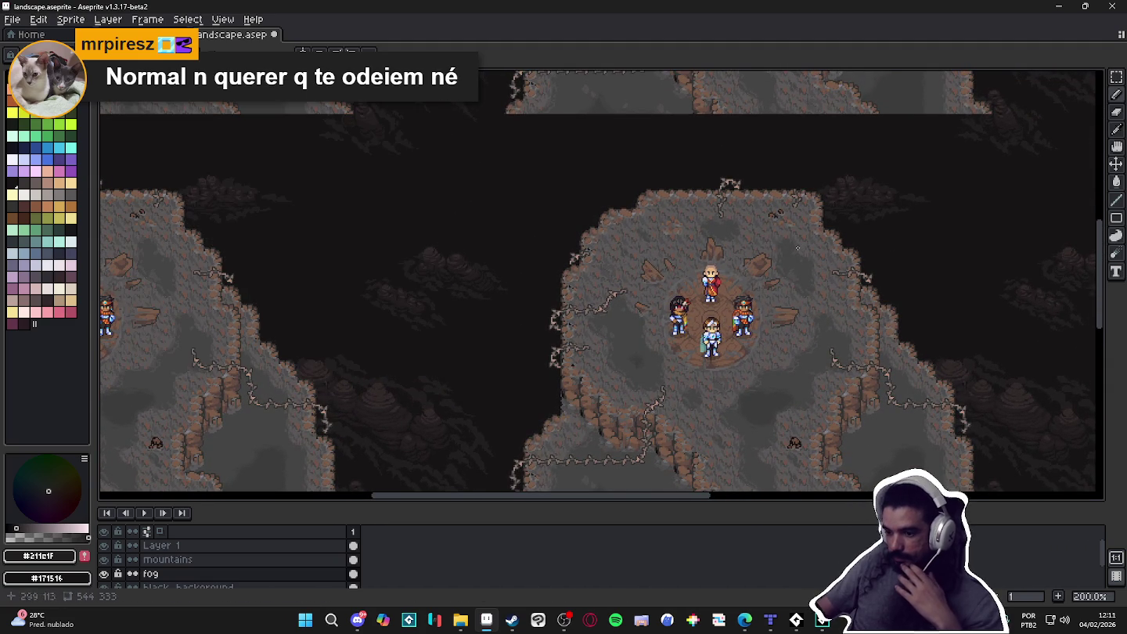
{"action": "left_click_drag", "start_coordinate": [790, 246], "coordinate": [719, 246]}
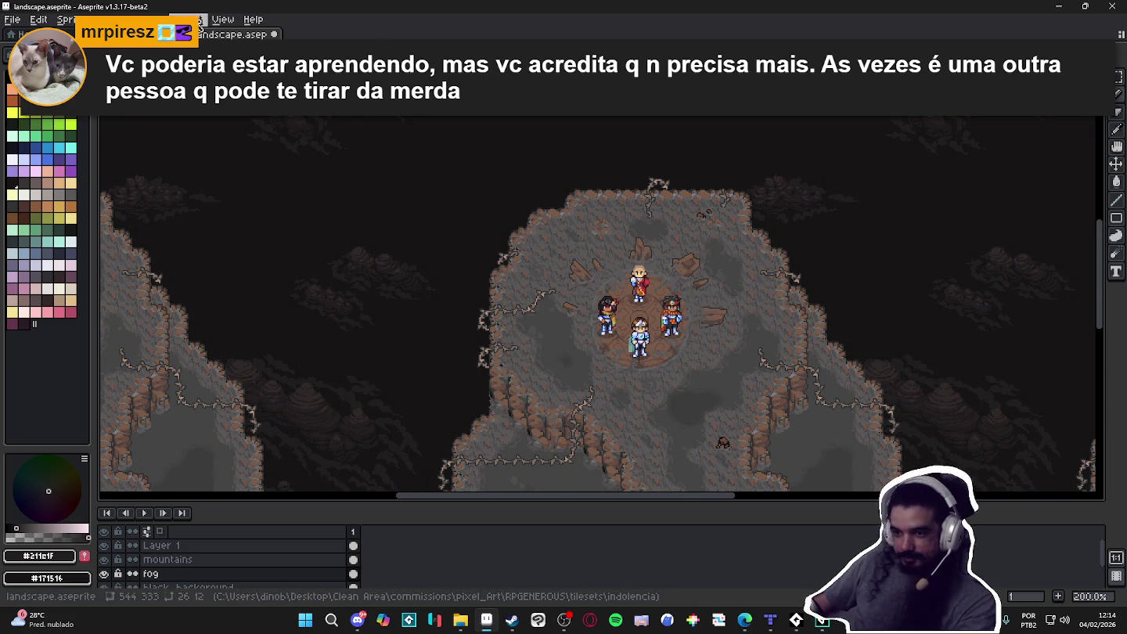
Set View > Tiled Mode to None and save the landscape file
{"action": "left_click", "coordinate": [223, 19]}
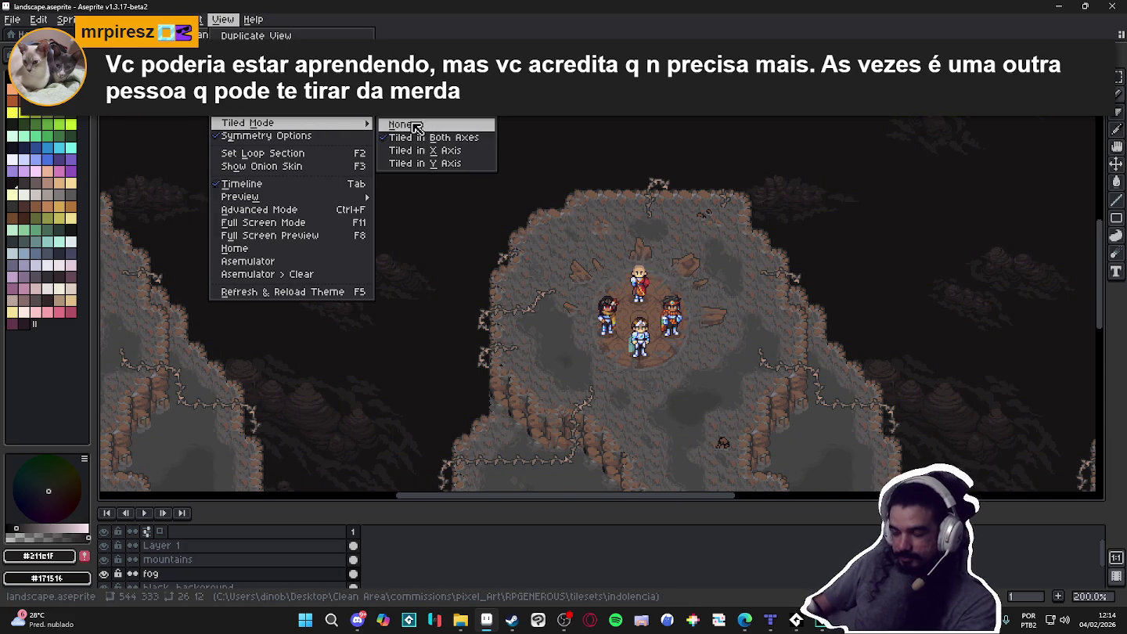
{"action": "left_click", "coordinate": [401, 124]}
{"action": "key", "text": "ctrl+s"}
Take a Win+Shift+S screenshot of the centred cave scene area
{"action": "left_click_drag", "start_coordinate": [692, 241], "coordinate": [715, 282]}
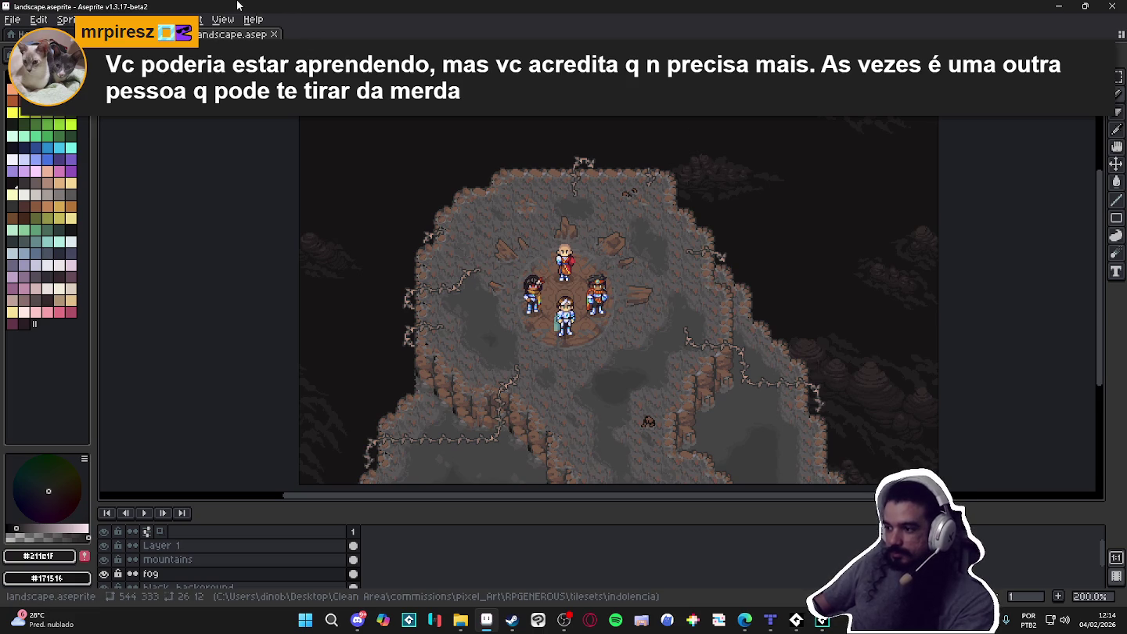
{"action": "key", "text": "super+shift+s"}
{"action": "left_click_drag", "start_coordinate": [299, 114], "coordinate": [939, 482]}
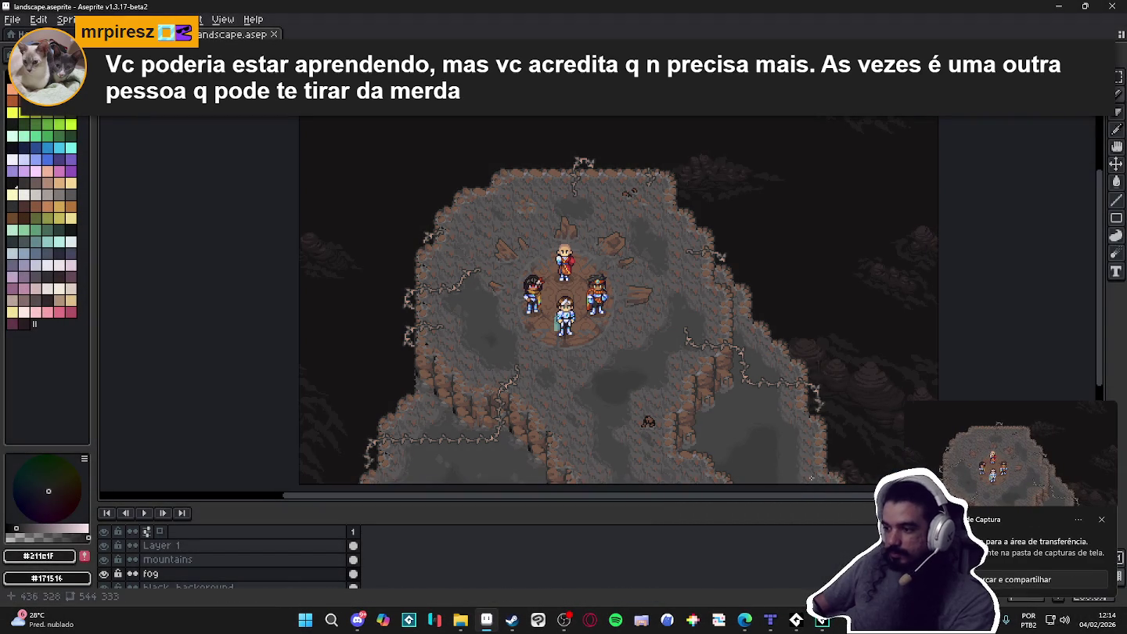
{"action": "left_click", "coordinate": [1102, 519]}
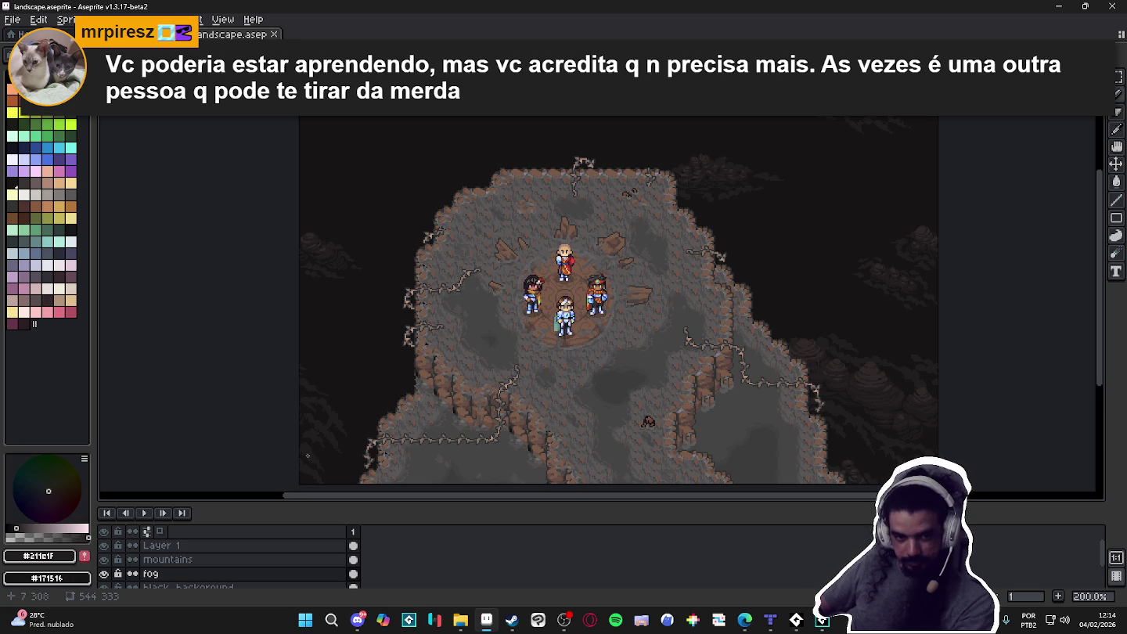
{"action": "left_click", "coordinate": [356, 621]}
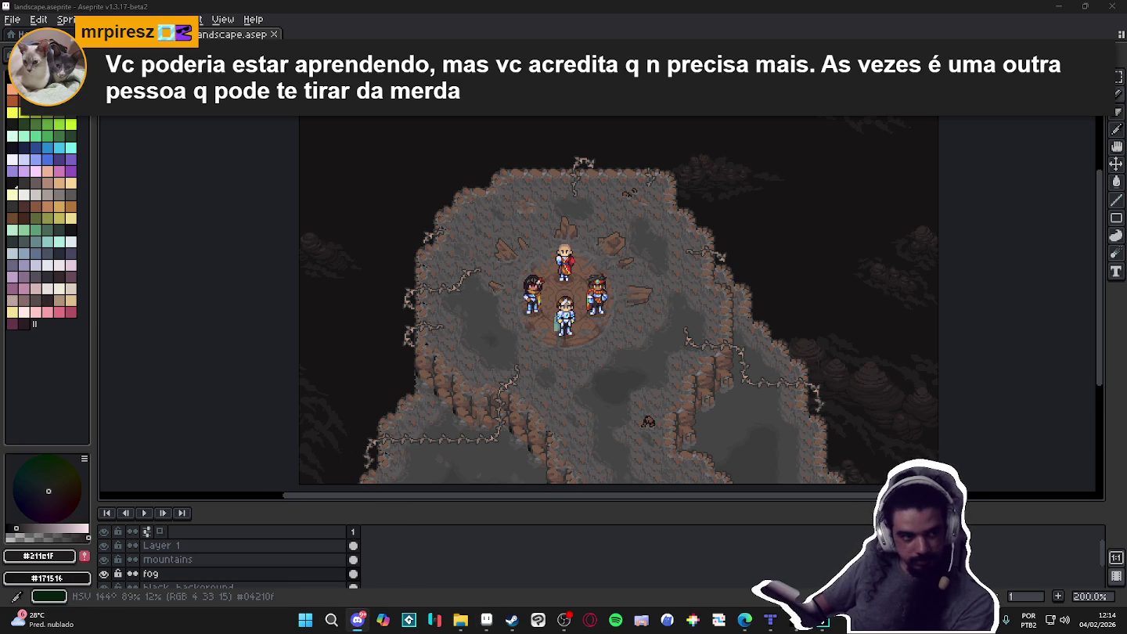